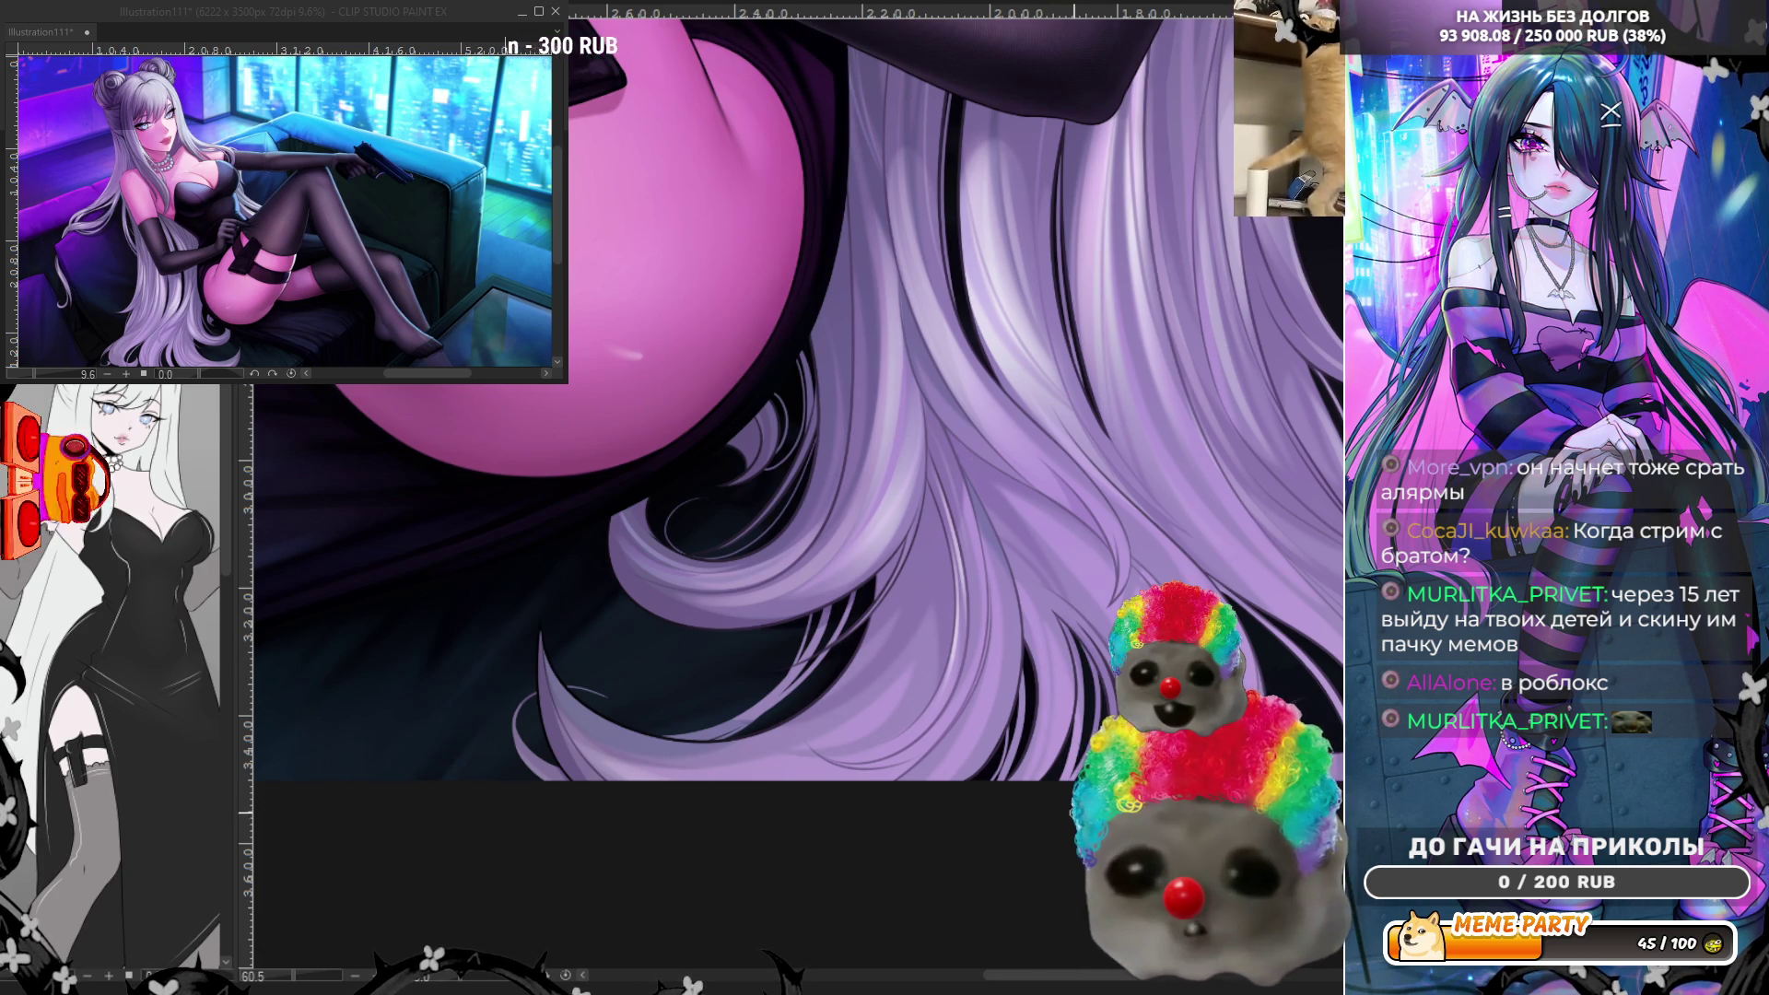
- Zoom in on the long hair strands and thigh, pan along them, then zoom out to about 20%
scroll(1035, 493, "down", 4)
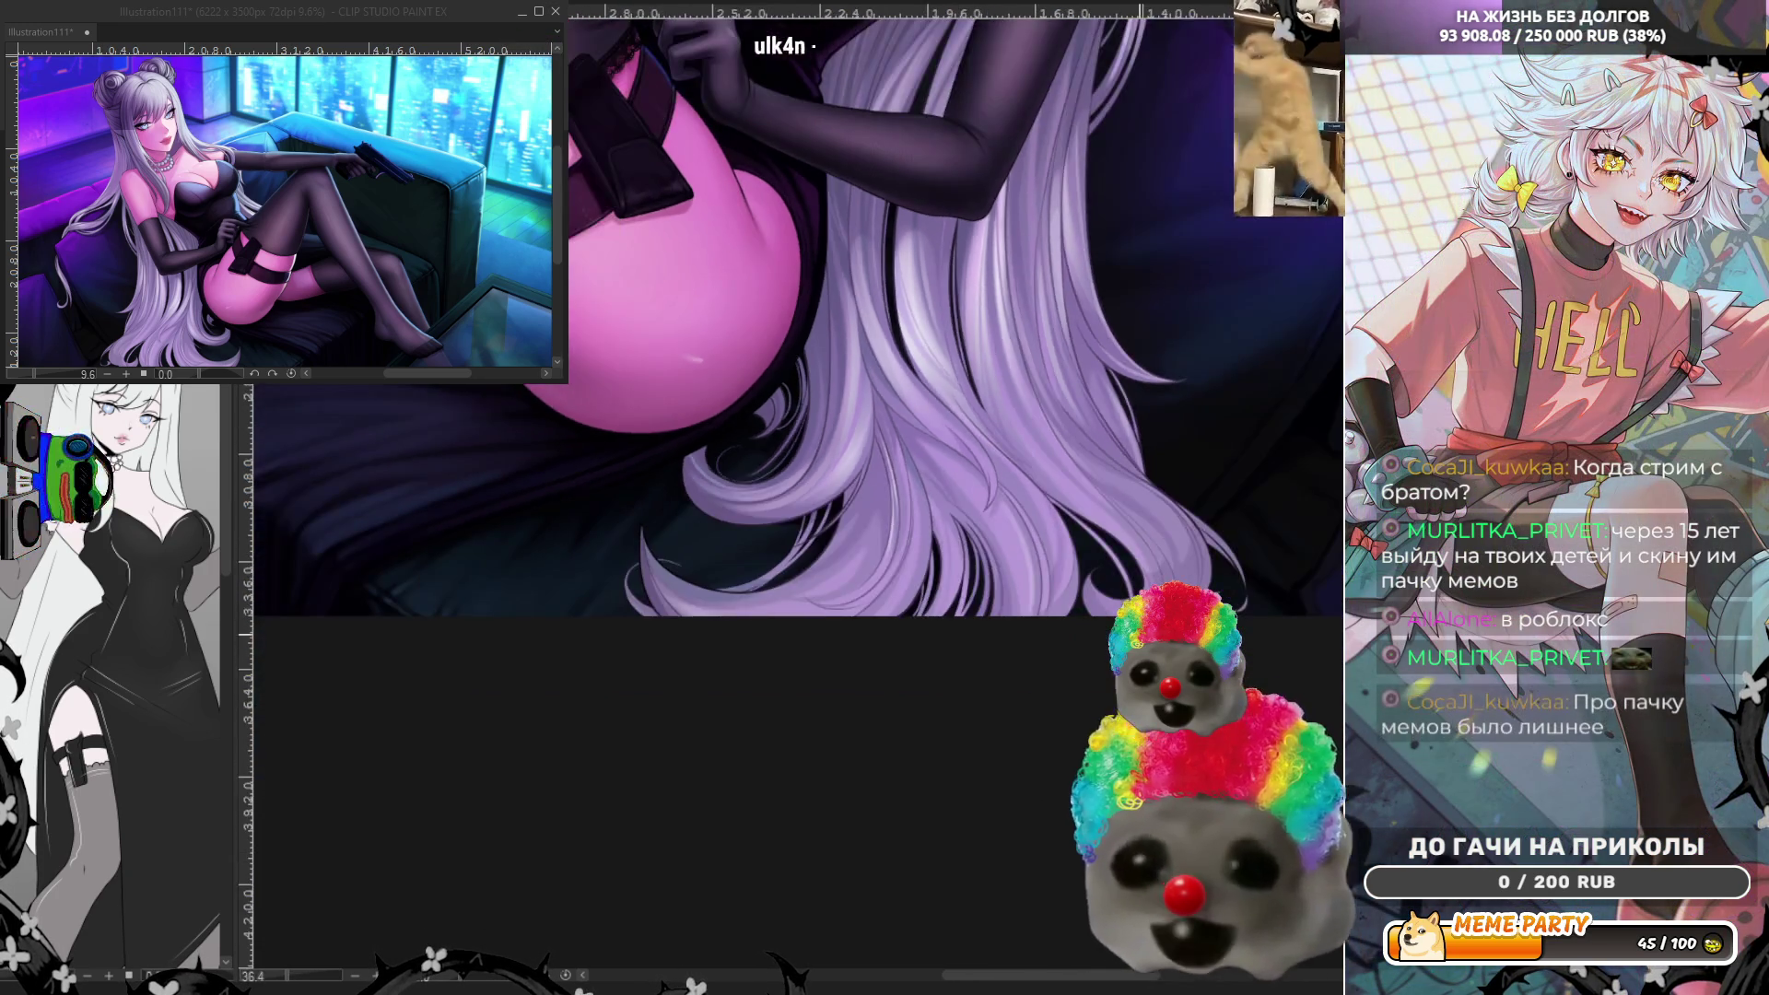
scroll(1035, 492, "up", 3)
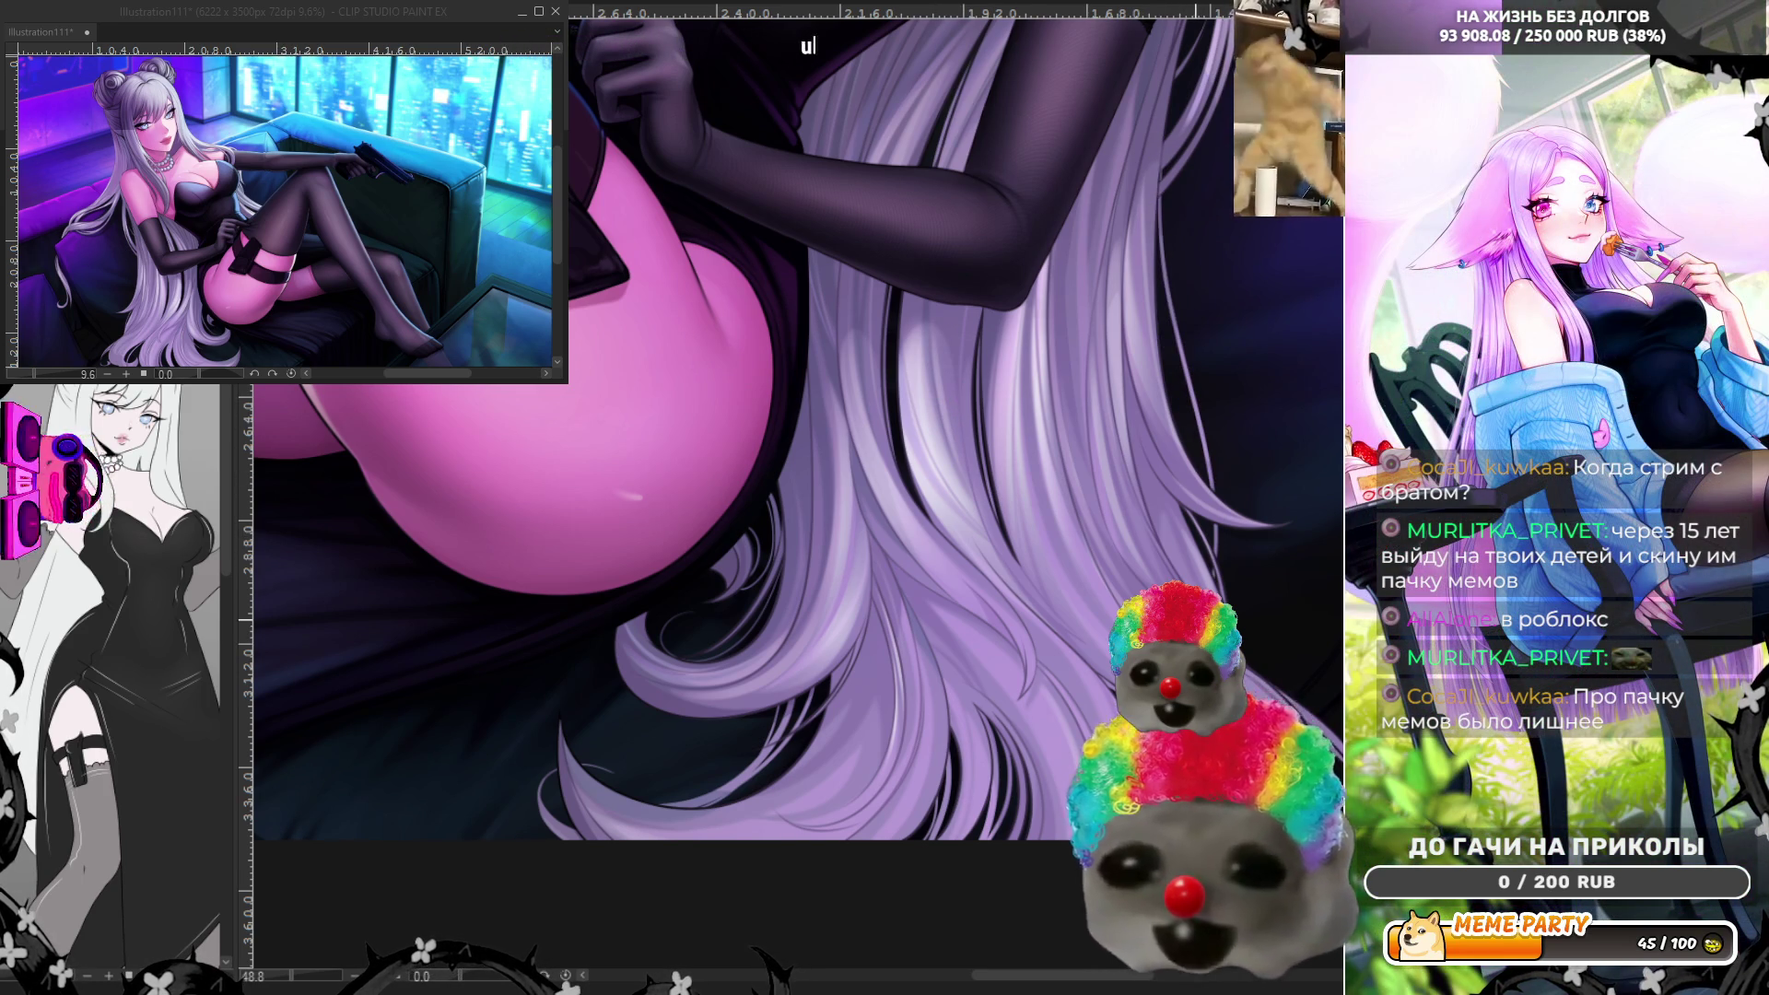
left_click_drag(357, 348, 573, 349)
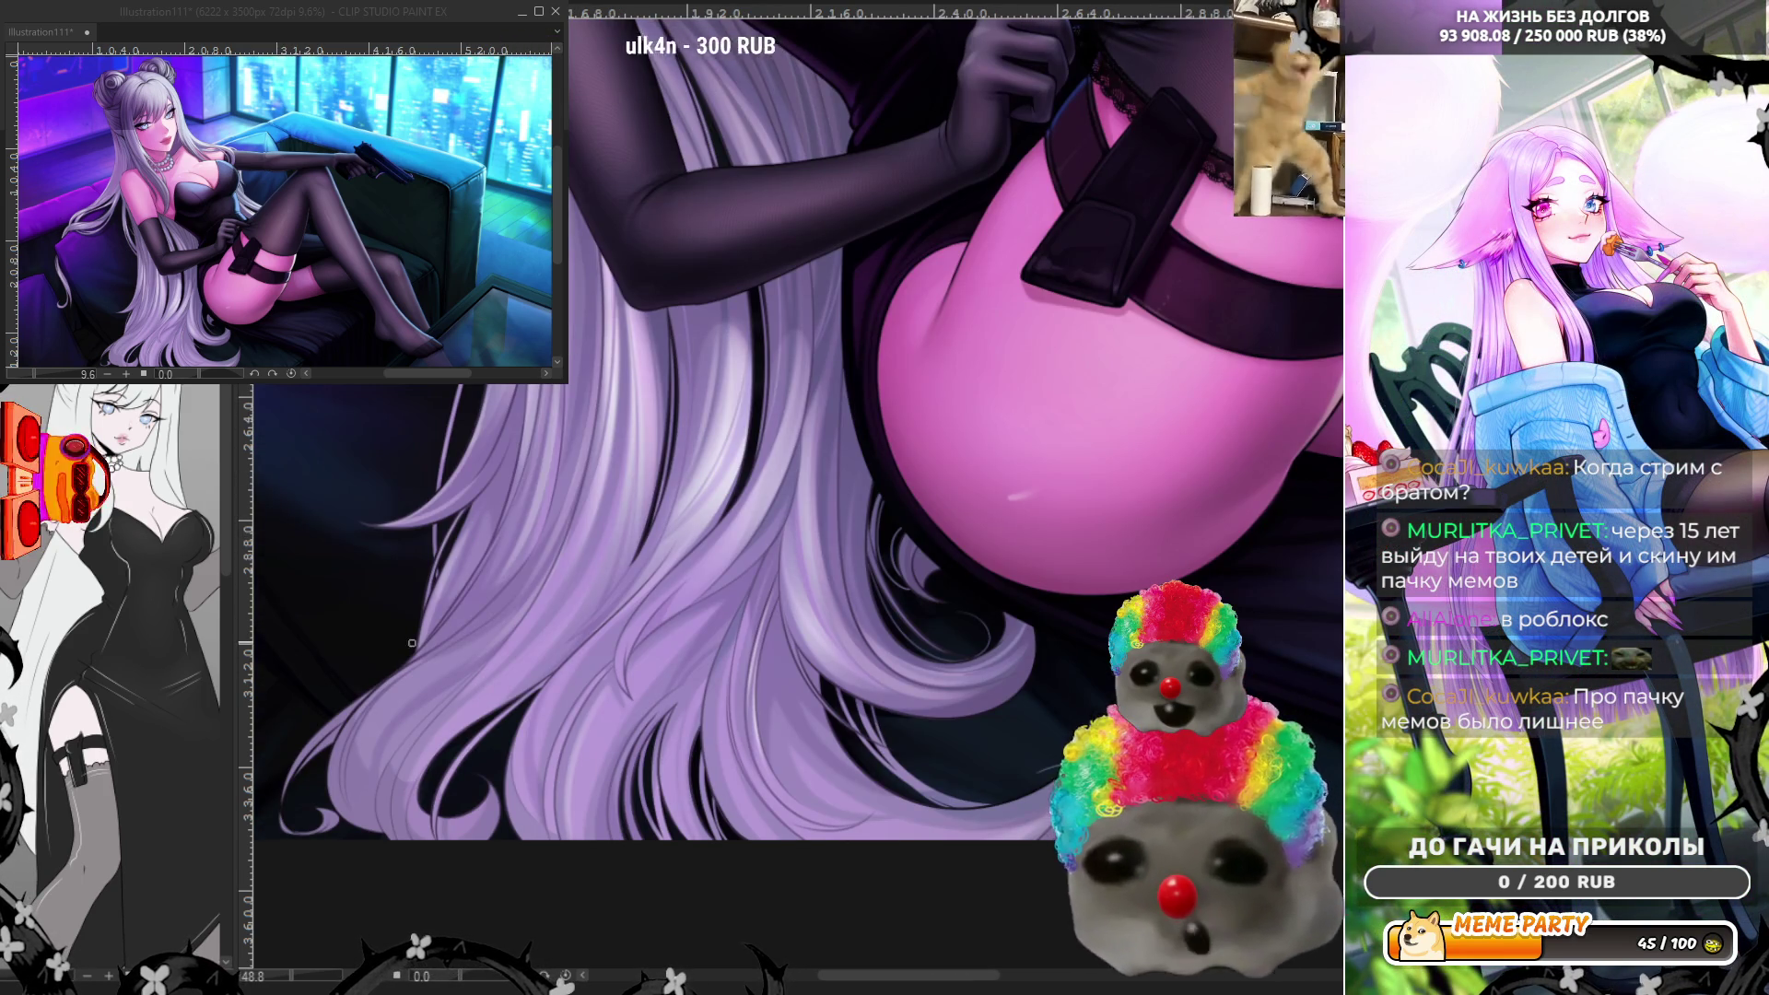
scroll(843, 785, "down", 5)
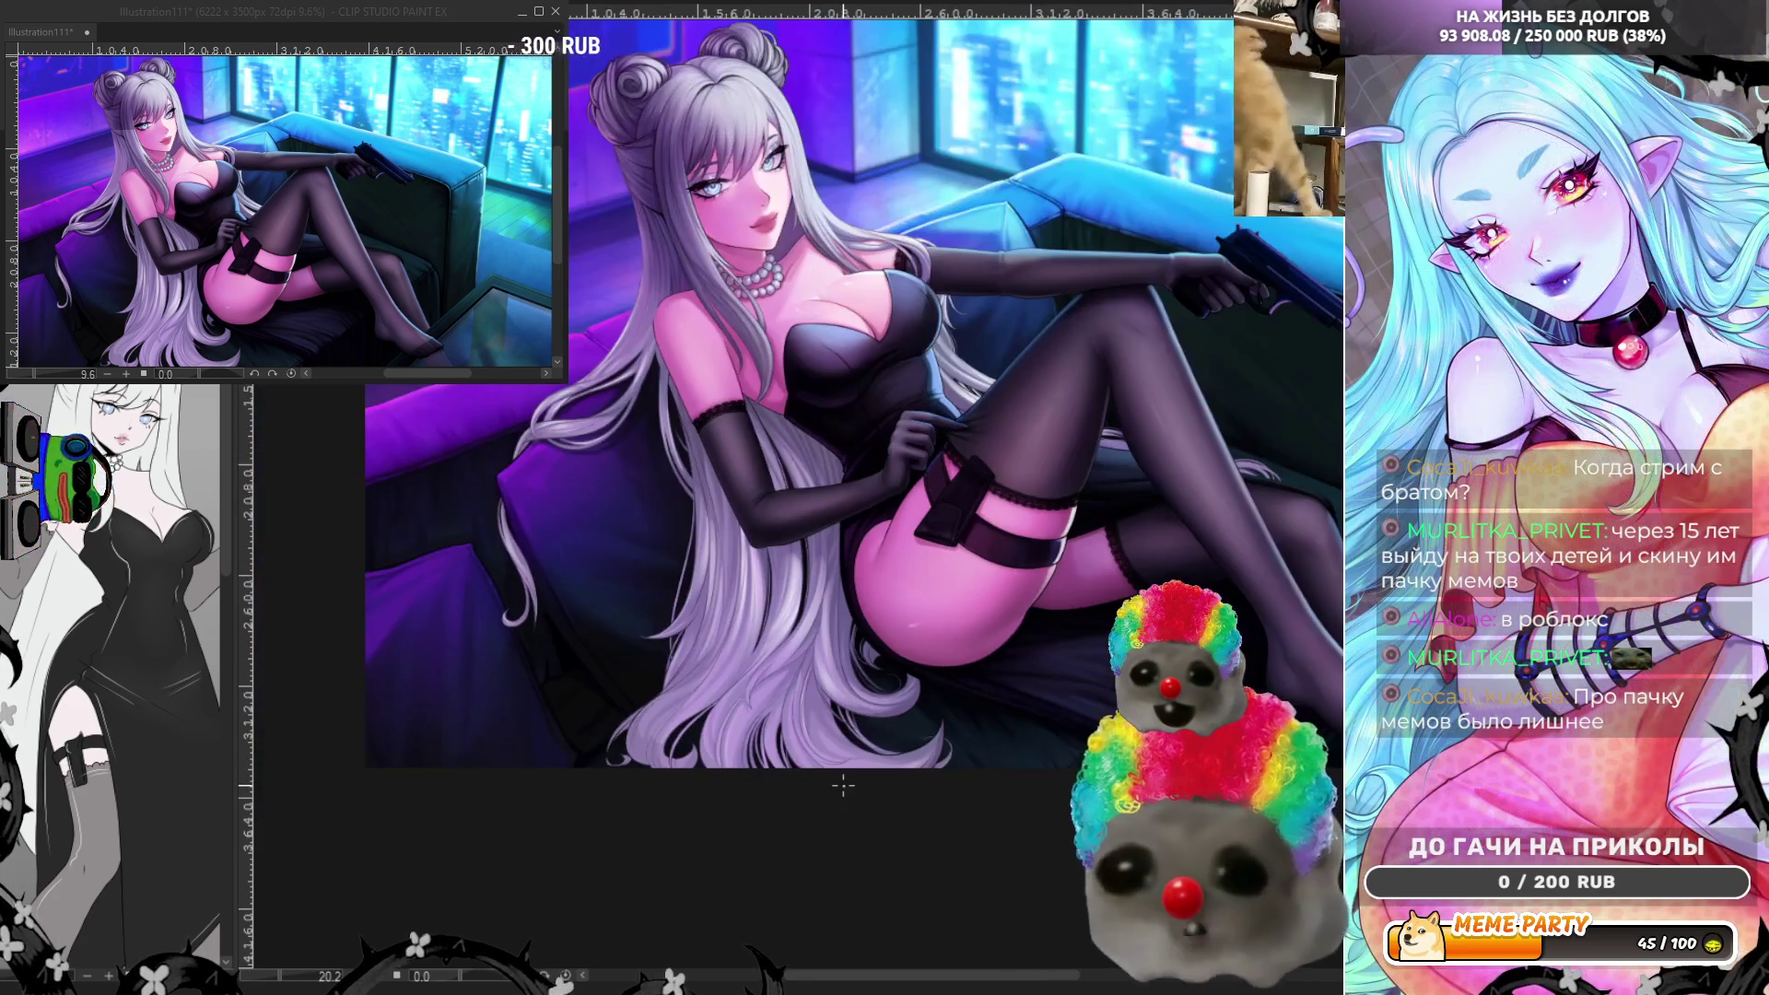
- Zoom to 60.5% on the silver hair strands spilling over the purple couch cushion
scroll(521, 573, "up", 5)
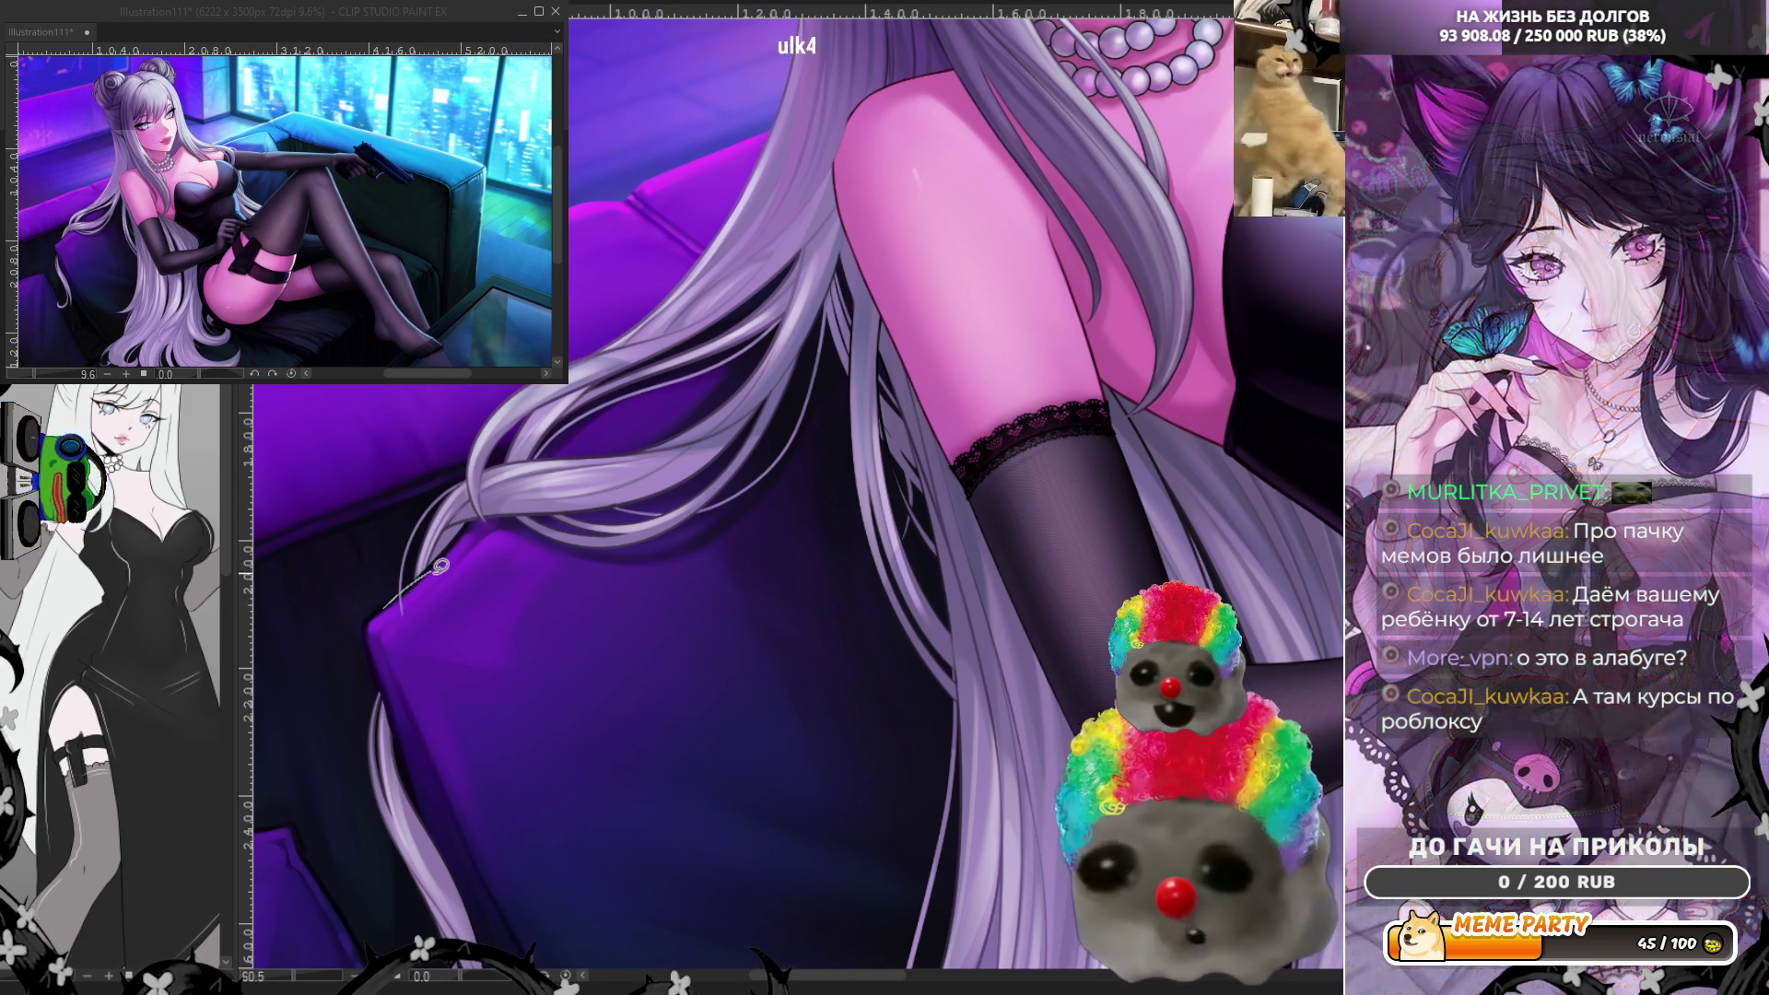
scroll(529, 463, "down", 5)
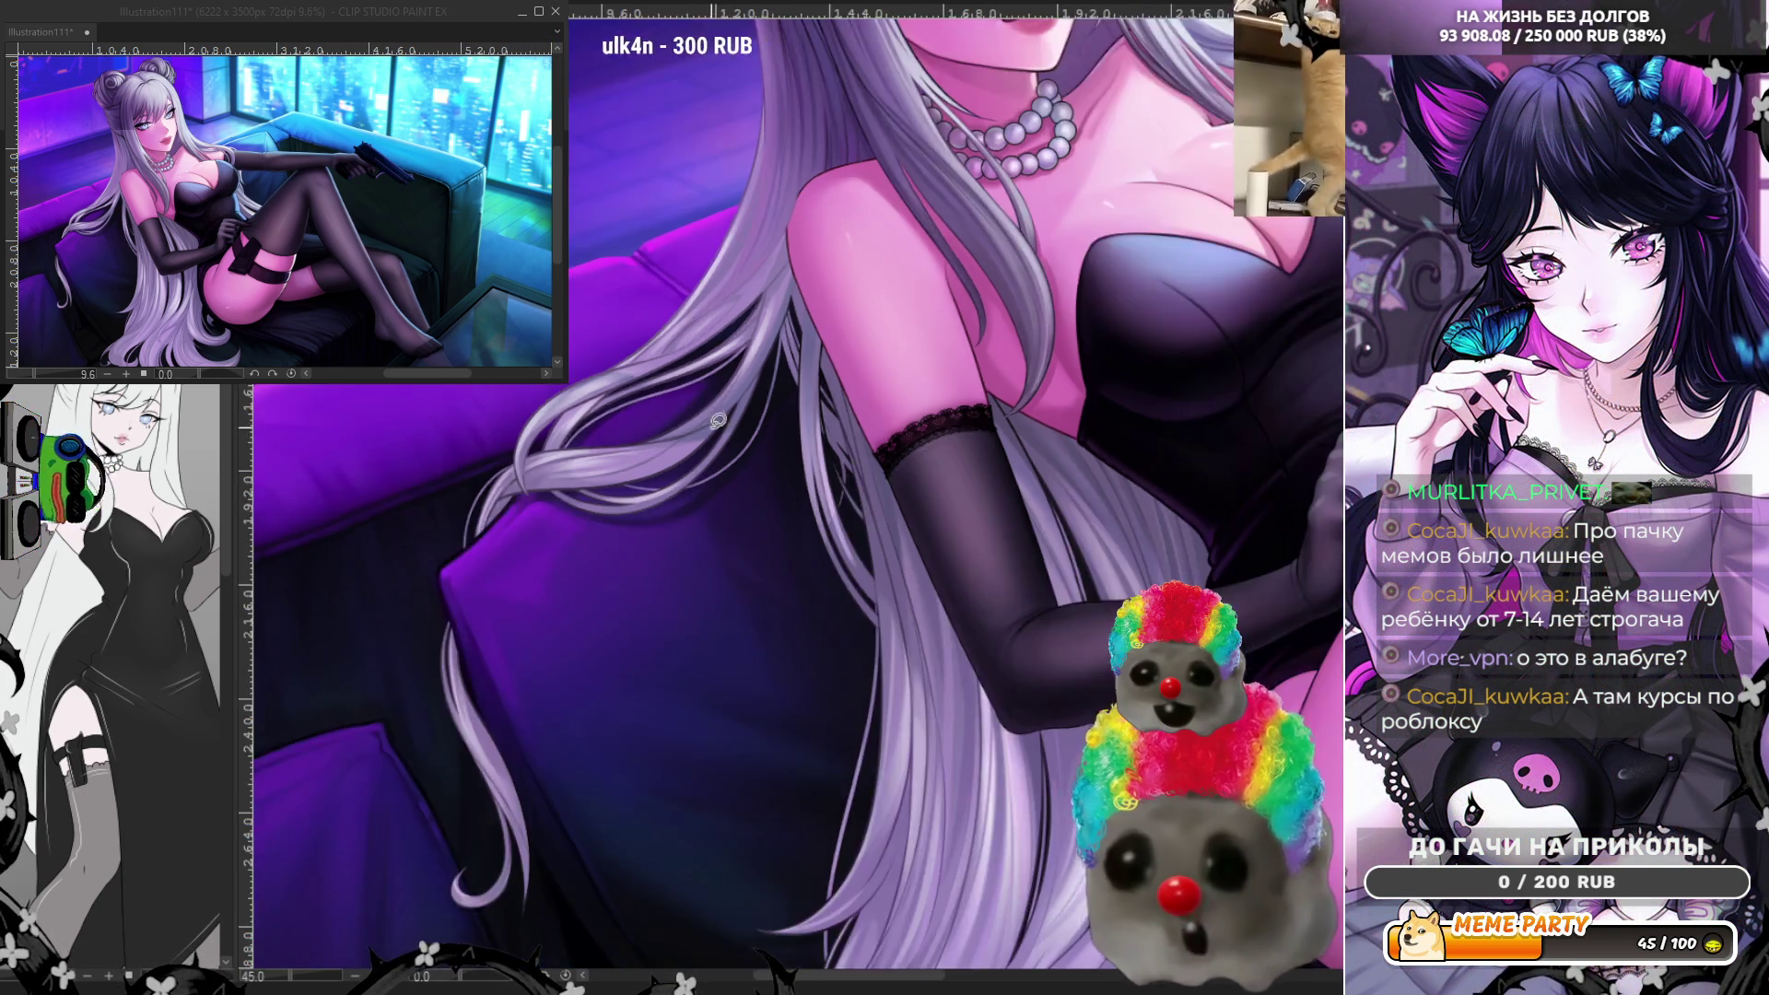
- Zoom out to the full figure, back in on the hair, then settle around 33% on torso and pistol
scroll(670, 572, "up", 4)
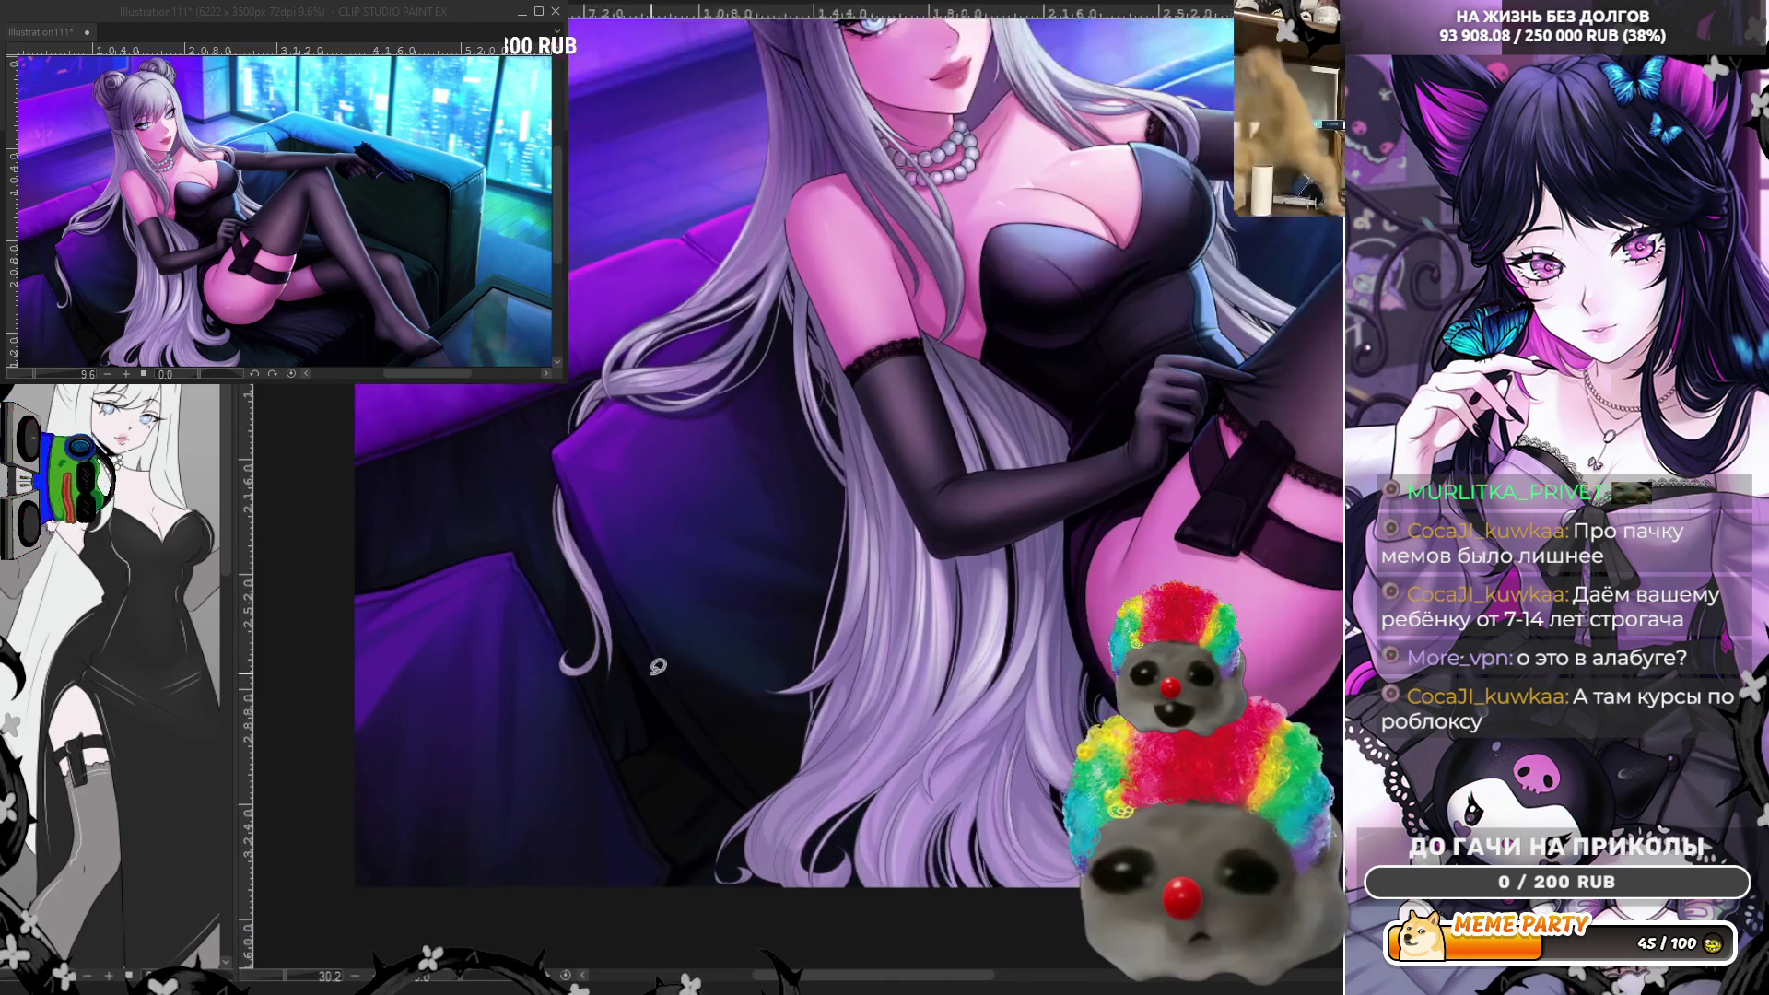
scroll(682, 719, "down", 4)
scroll(704, 863, "up", 1)
scroll(704, 864, "up", 3)
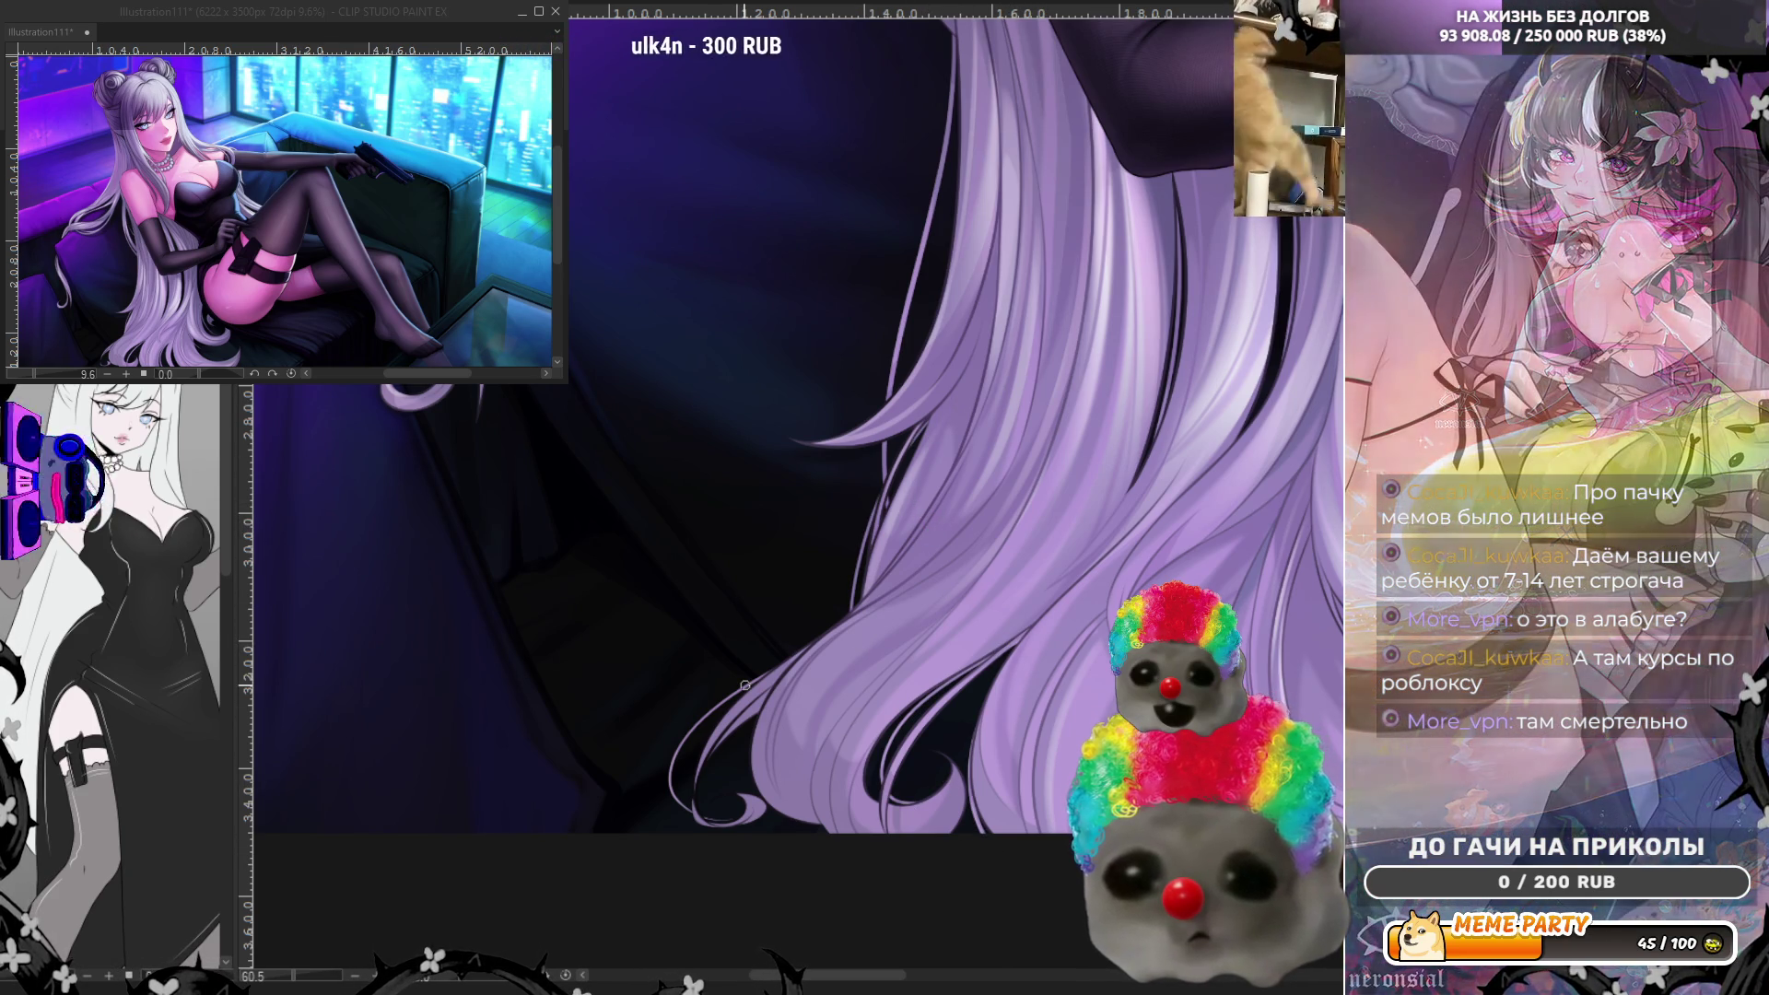
scroll(591, 556, "down", 6)
scroll(591, 556, "up", 3)
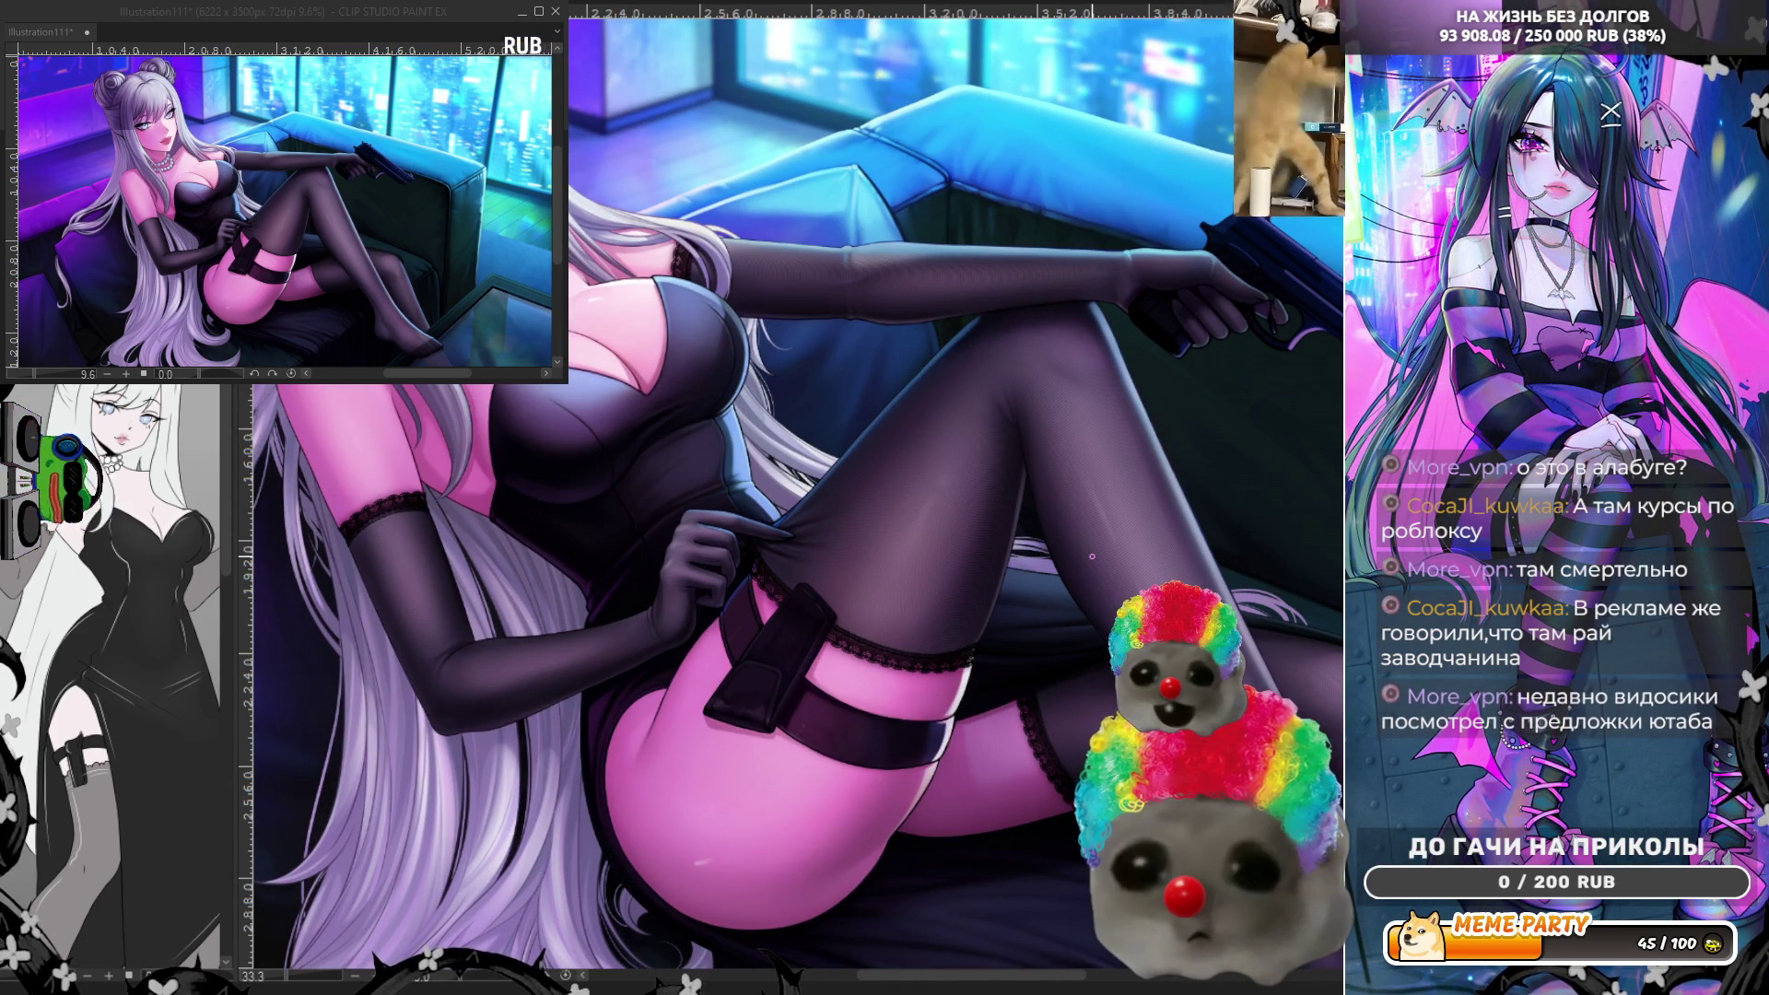
- Zoom to 50% on the hair beside the gloved arm, then back out to about 22.5%
scroll(1092, 557, "down", 3)
scroll(608, 551, "up", 3)
scroll(604, 549, "up", 2)
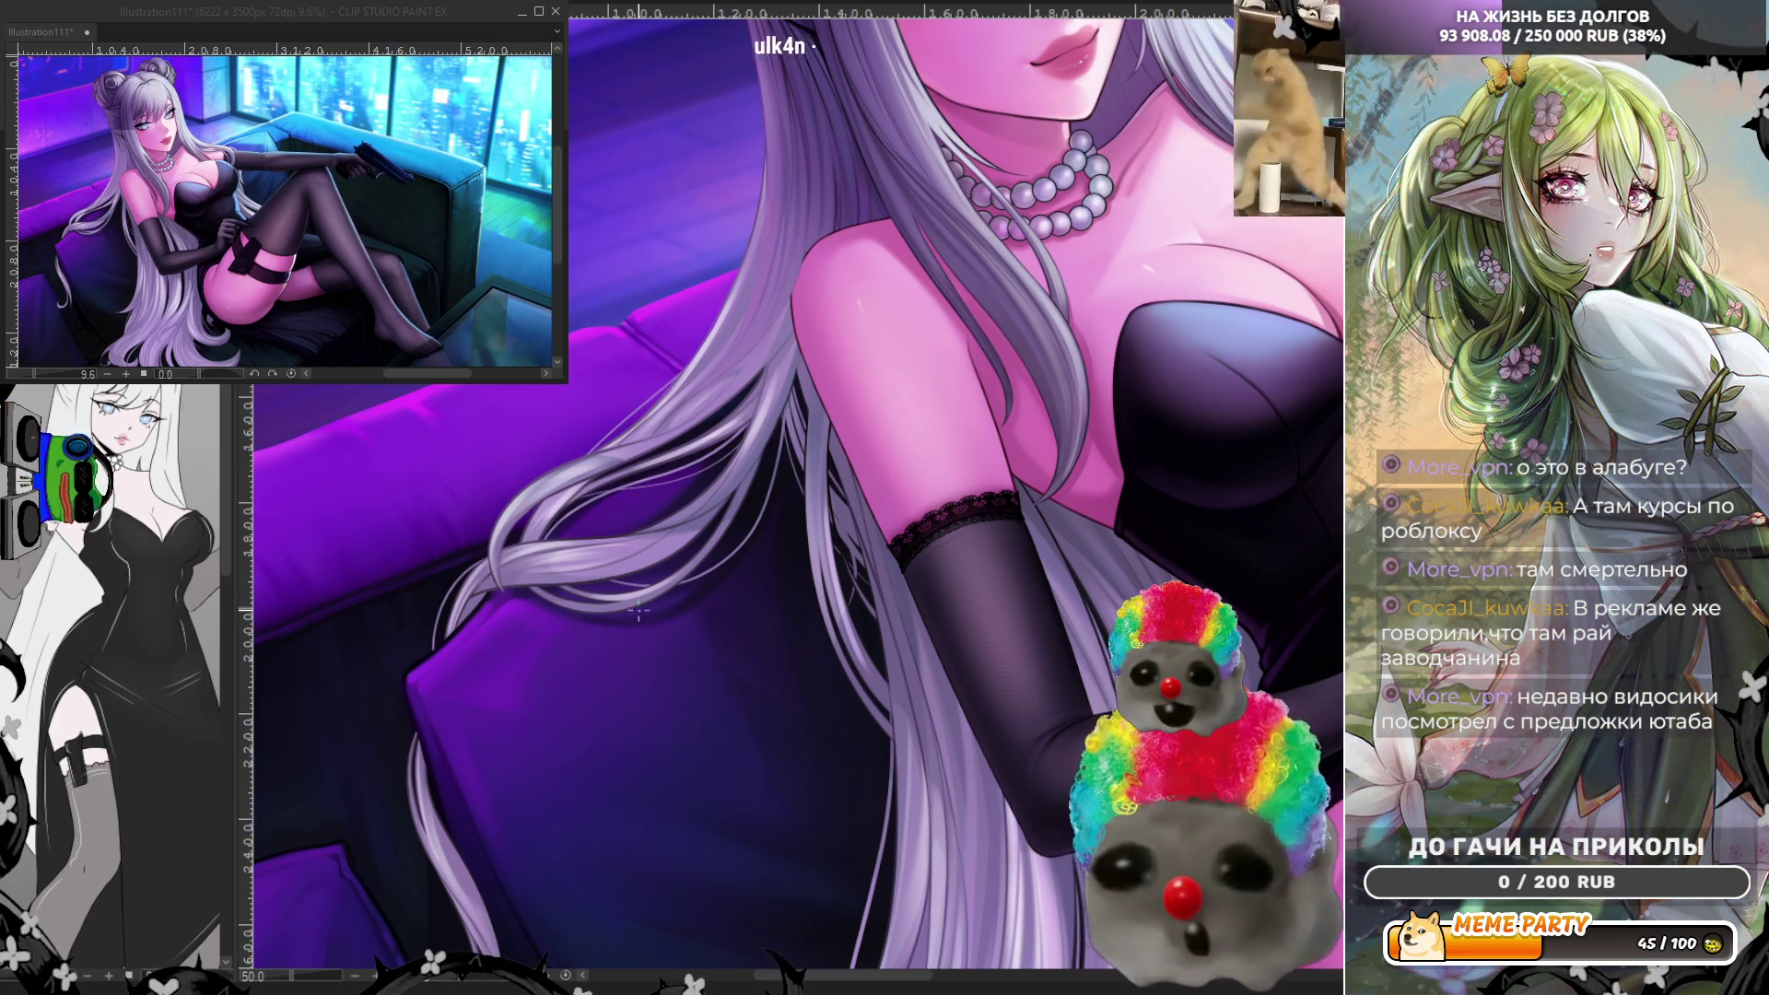
scroll(638, 608, "down", 5)
scroll(742, 783, "up", 5)
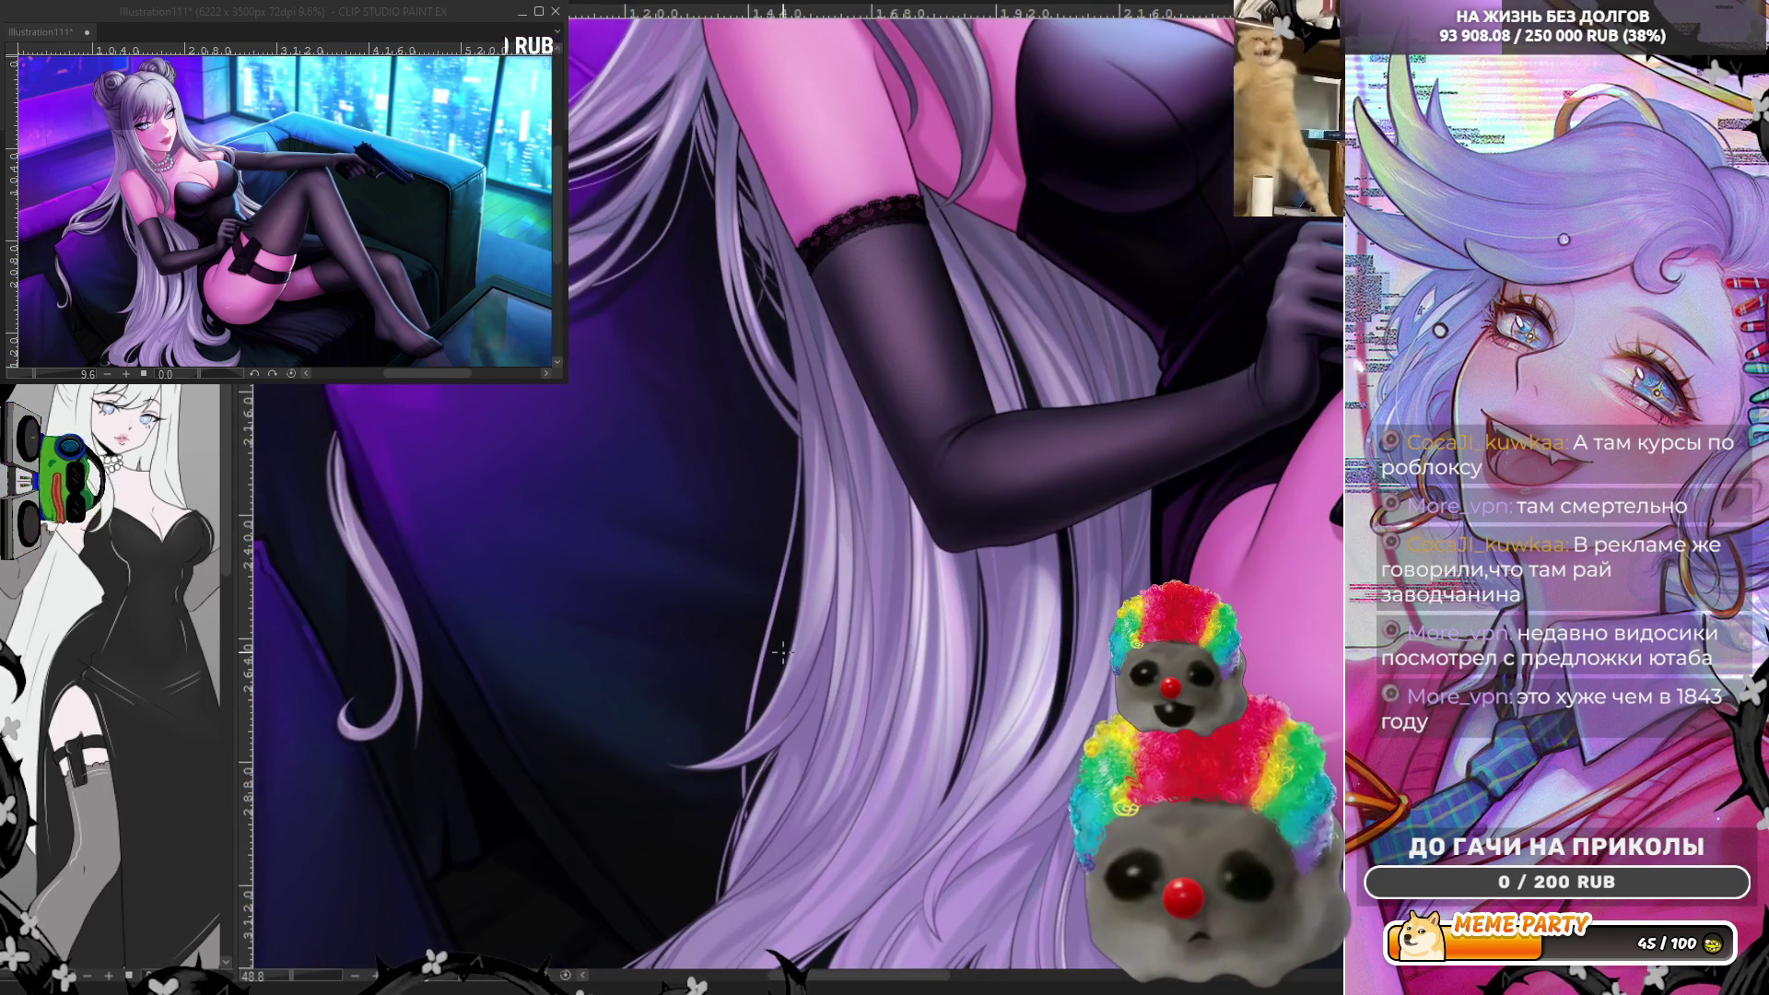
scroll(781, 652, "down", 2)
scroll(396, 557, "up", 2)
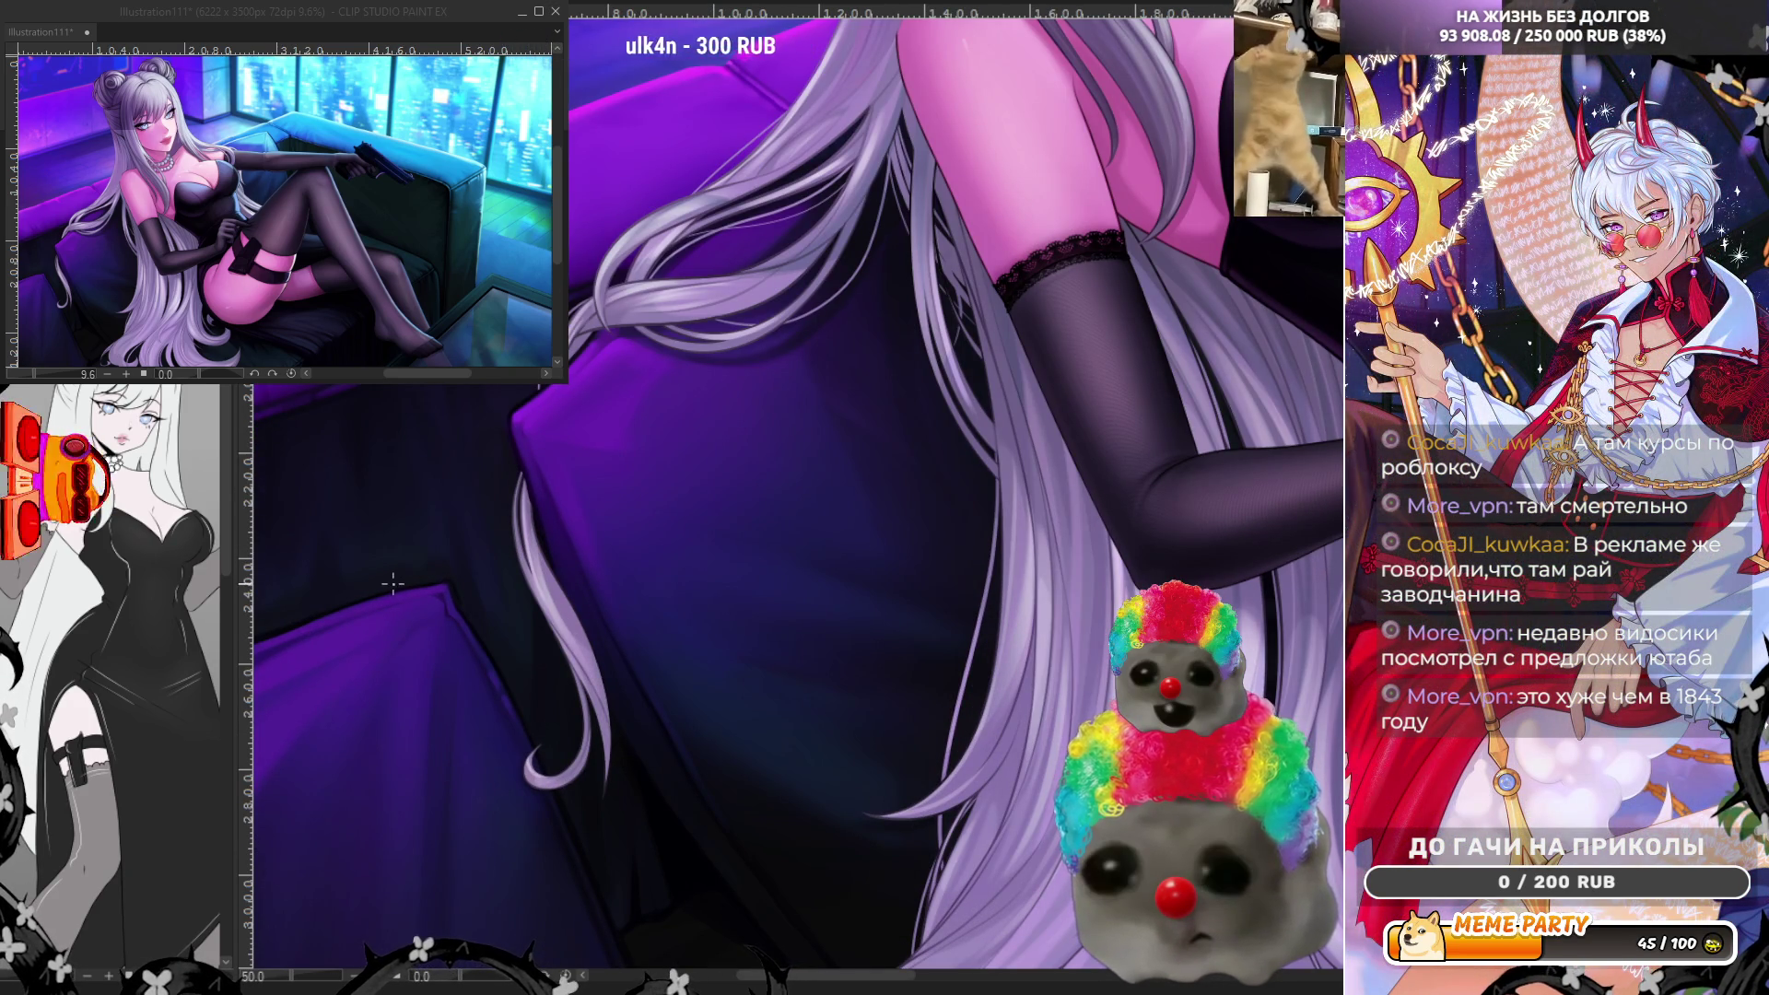
scroll(396, 577, "down", 2)
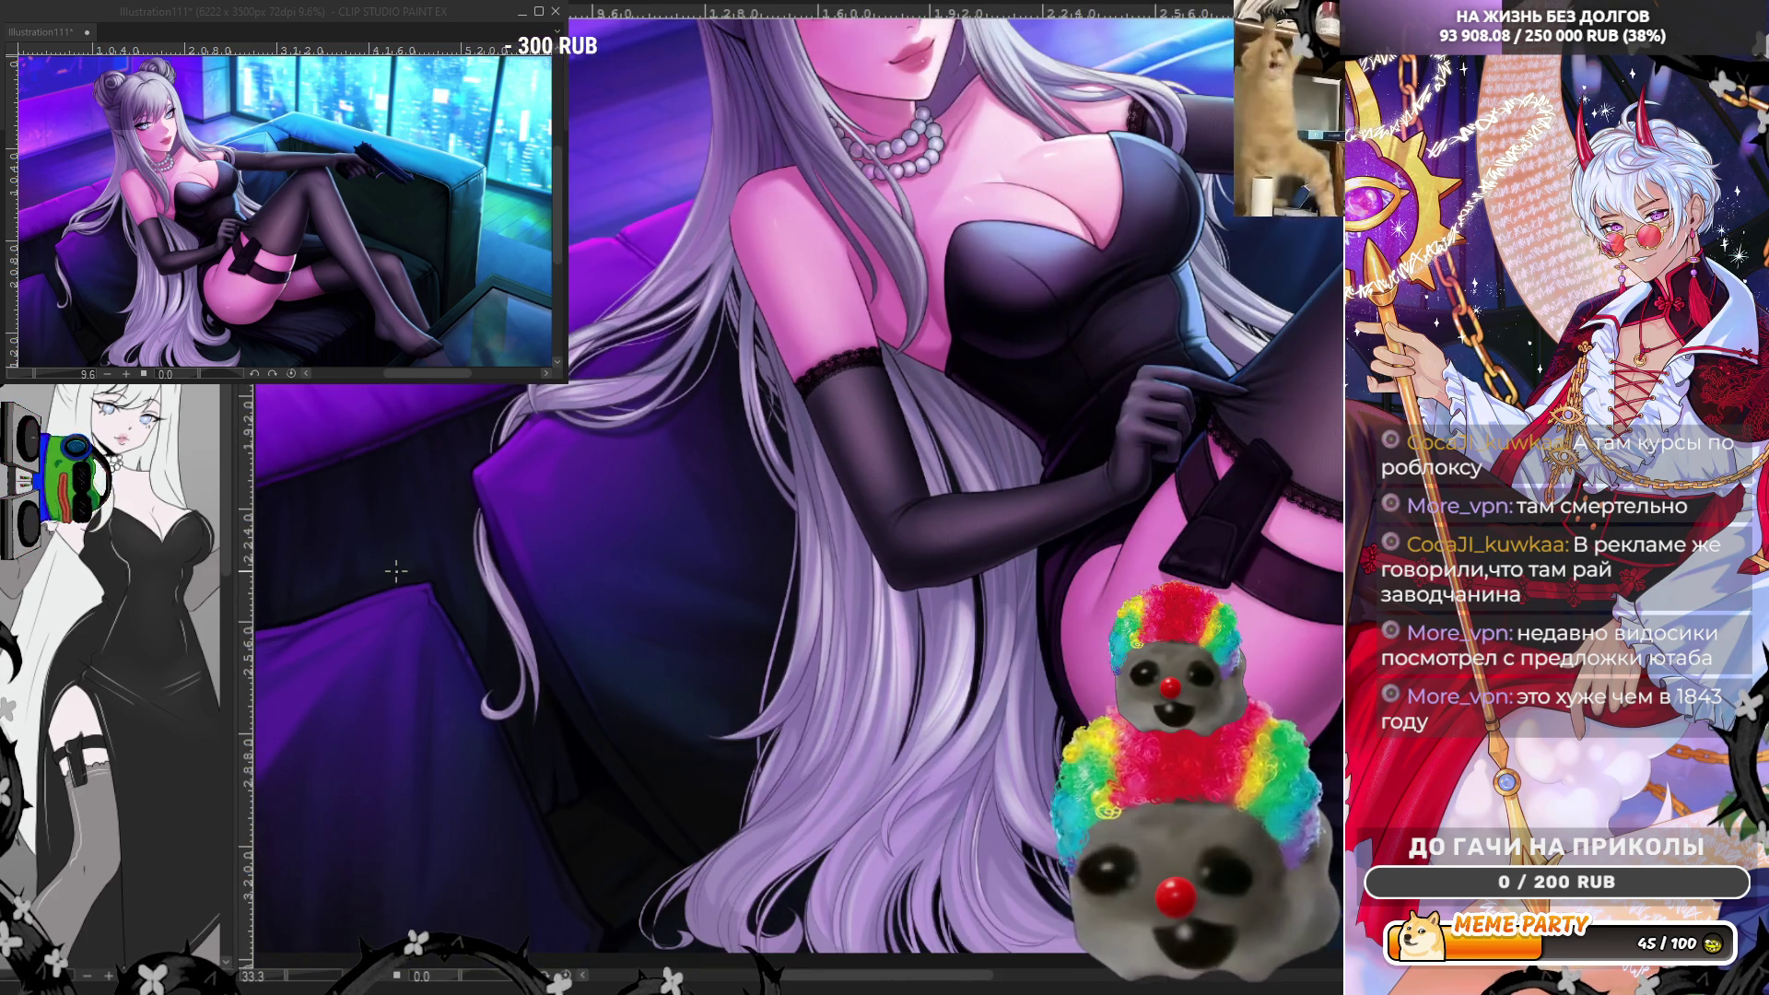
scroll(397, 576, "down", 2)
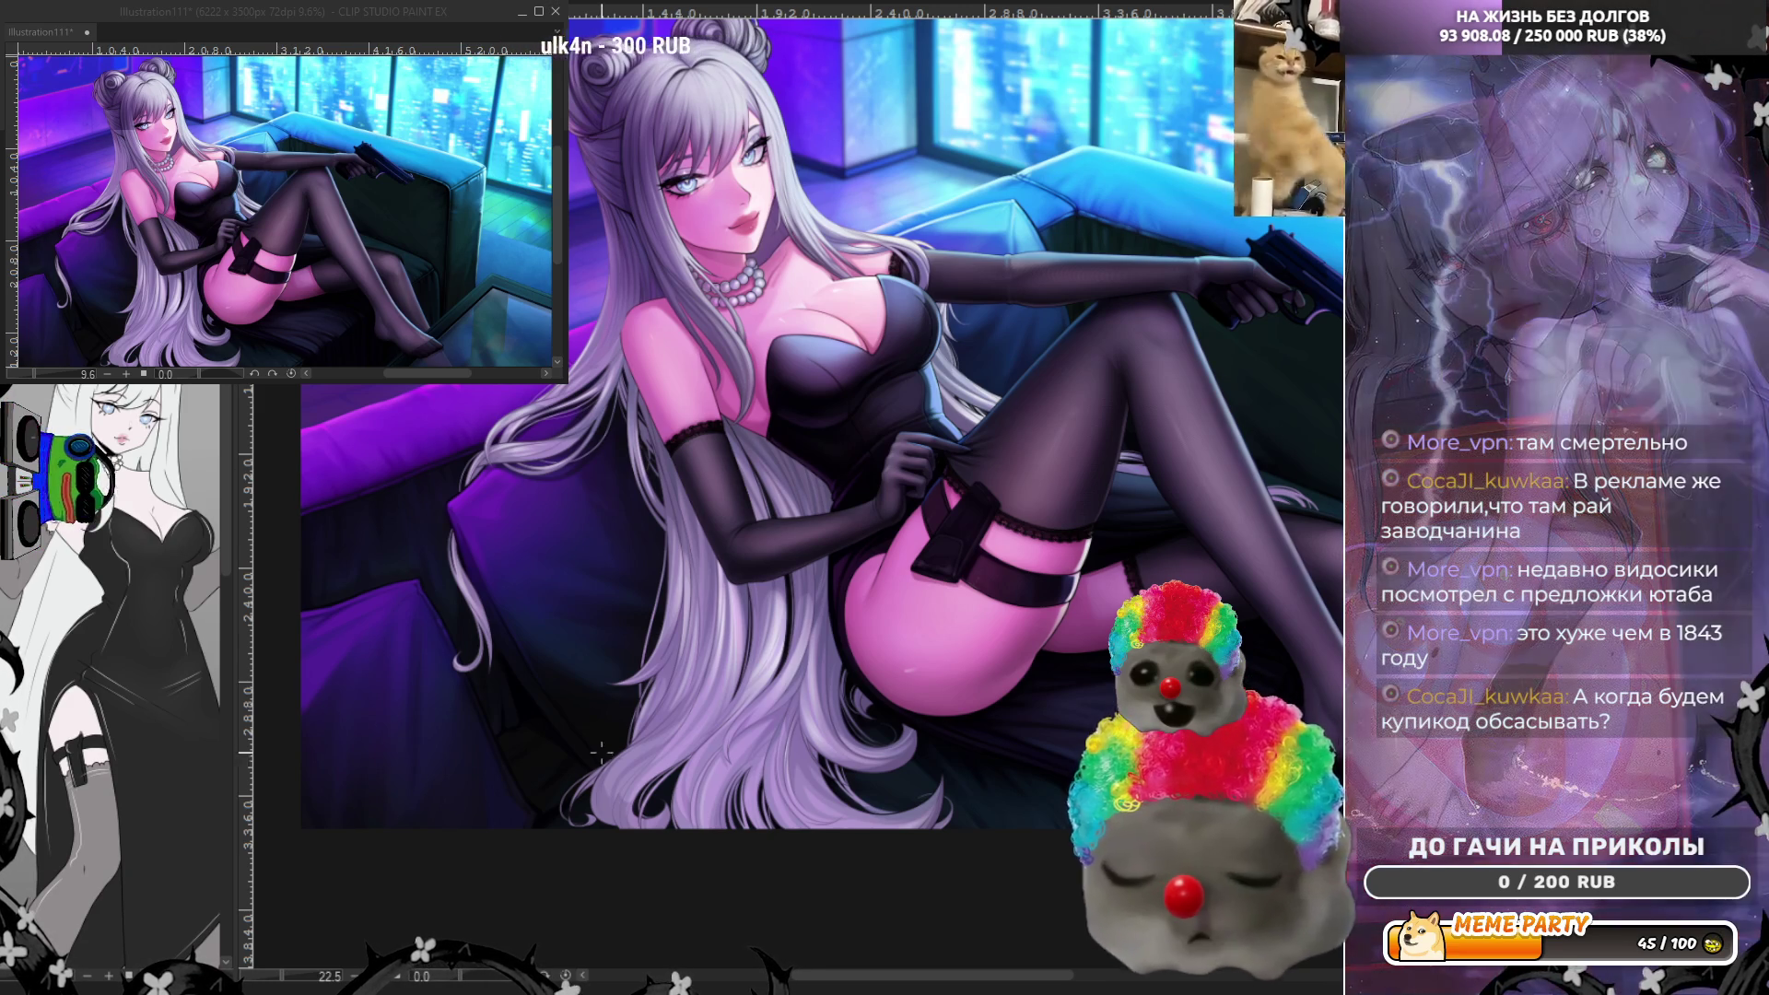
- Zoom from 22.5% to 60.5% on the gloved arm, stocking top and adjacent hair
scroll(709, 567, "up", 4)
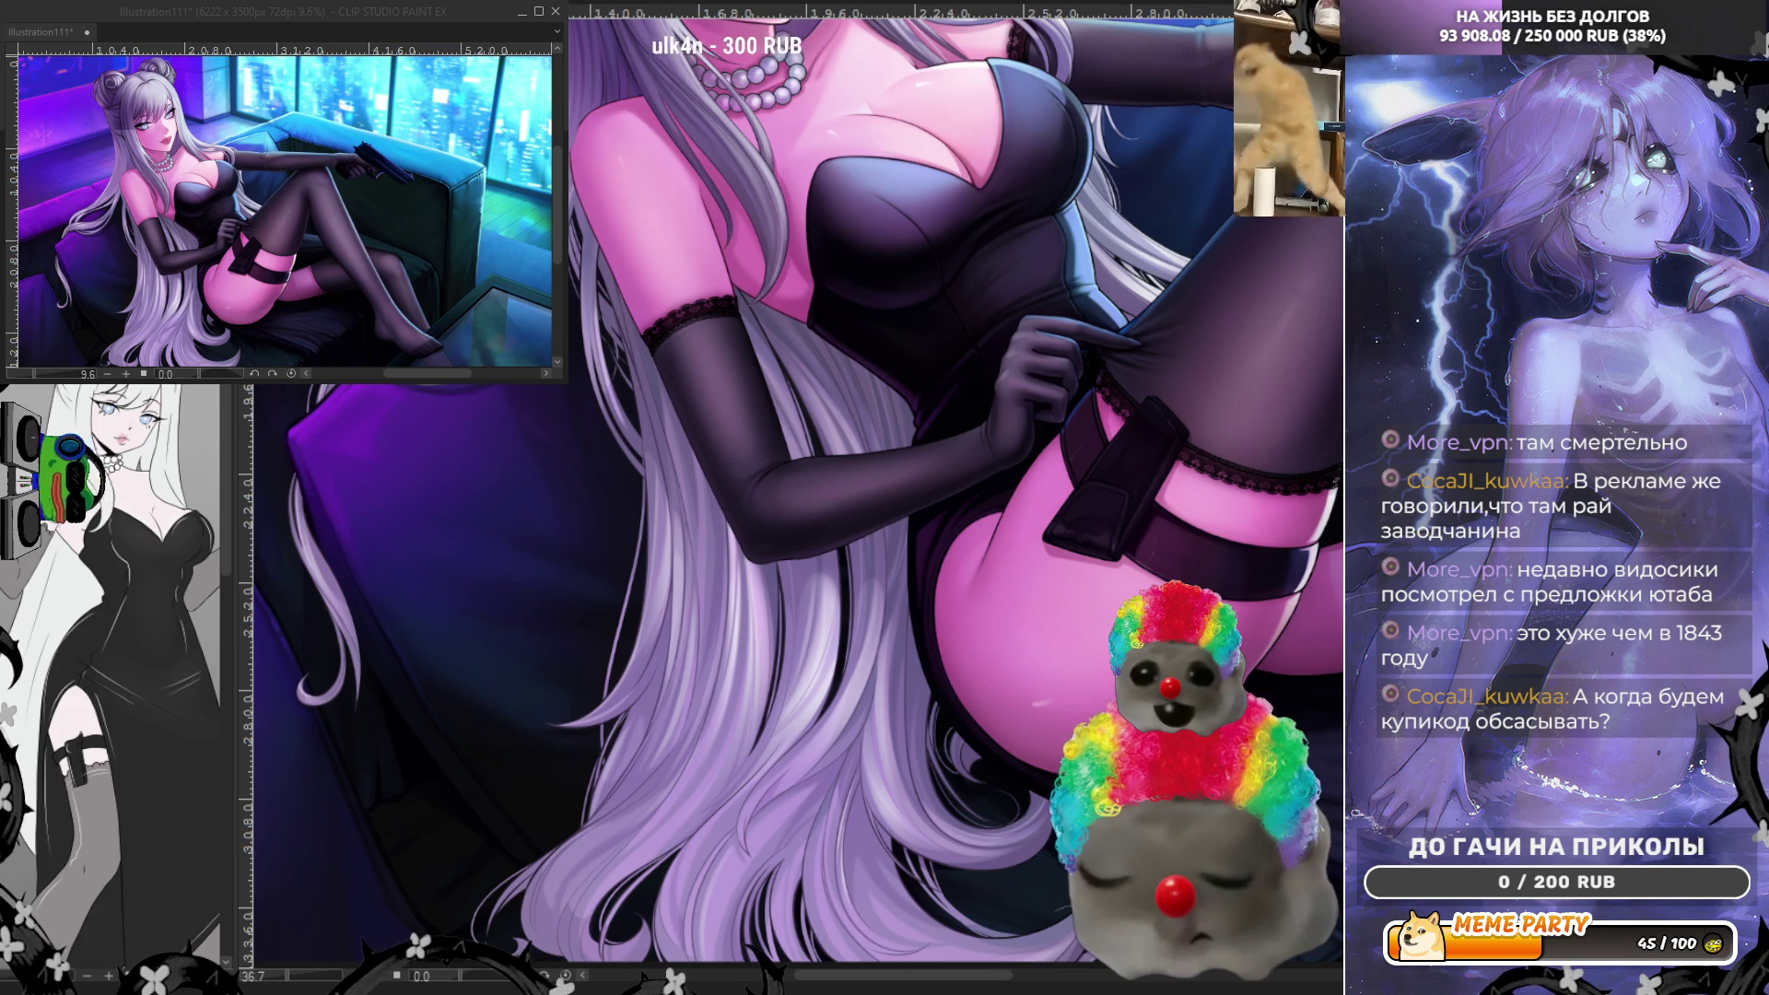
scroll(573, 385, "up", 4)
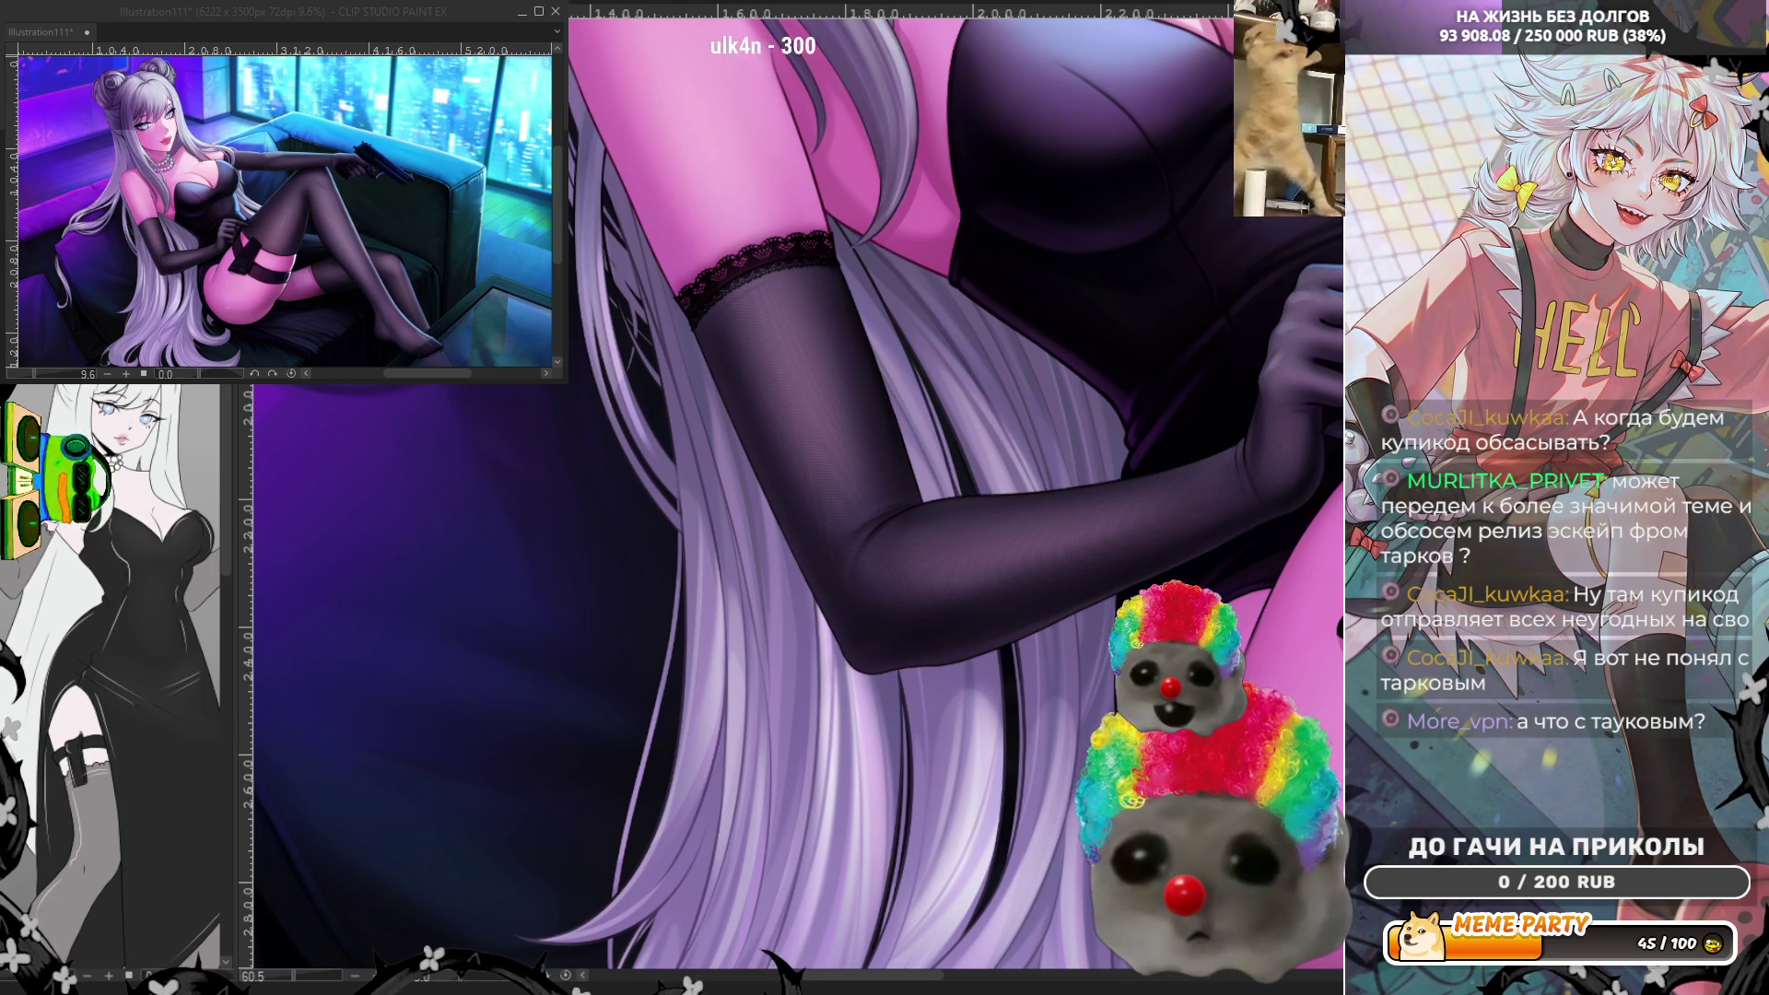
- Flip the canvas view horizontally to check the drawing for errors
key("h")
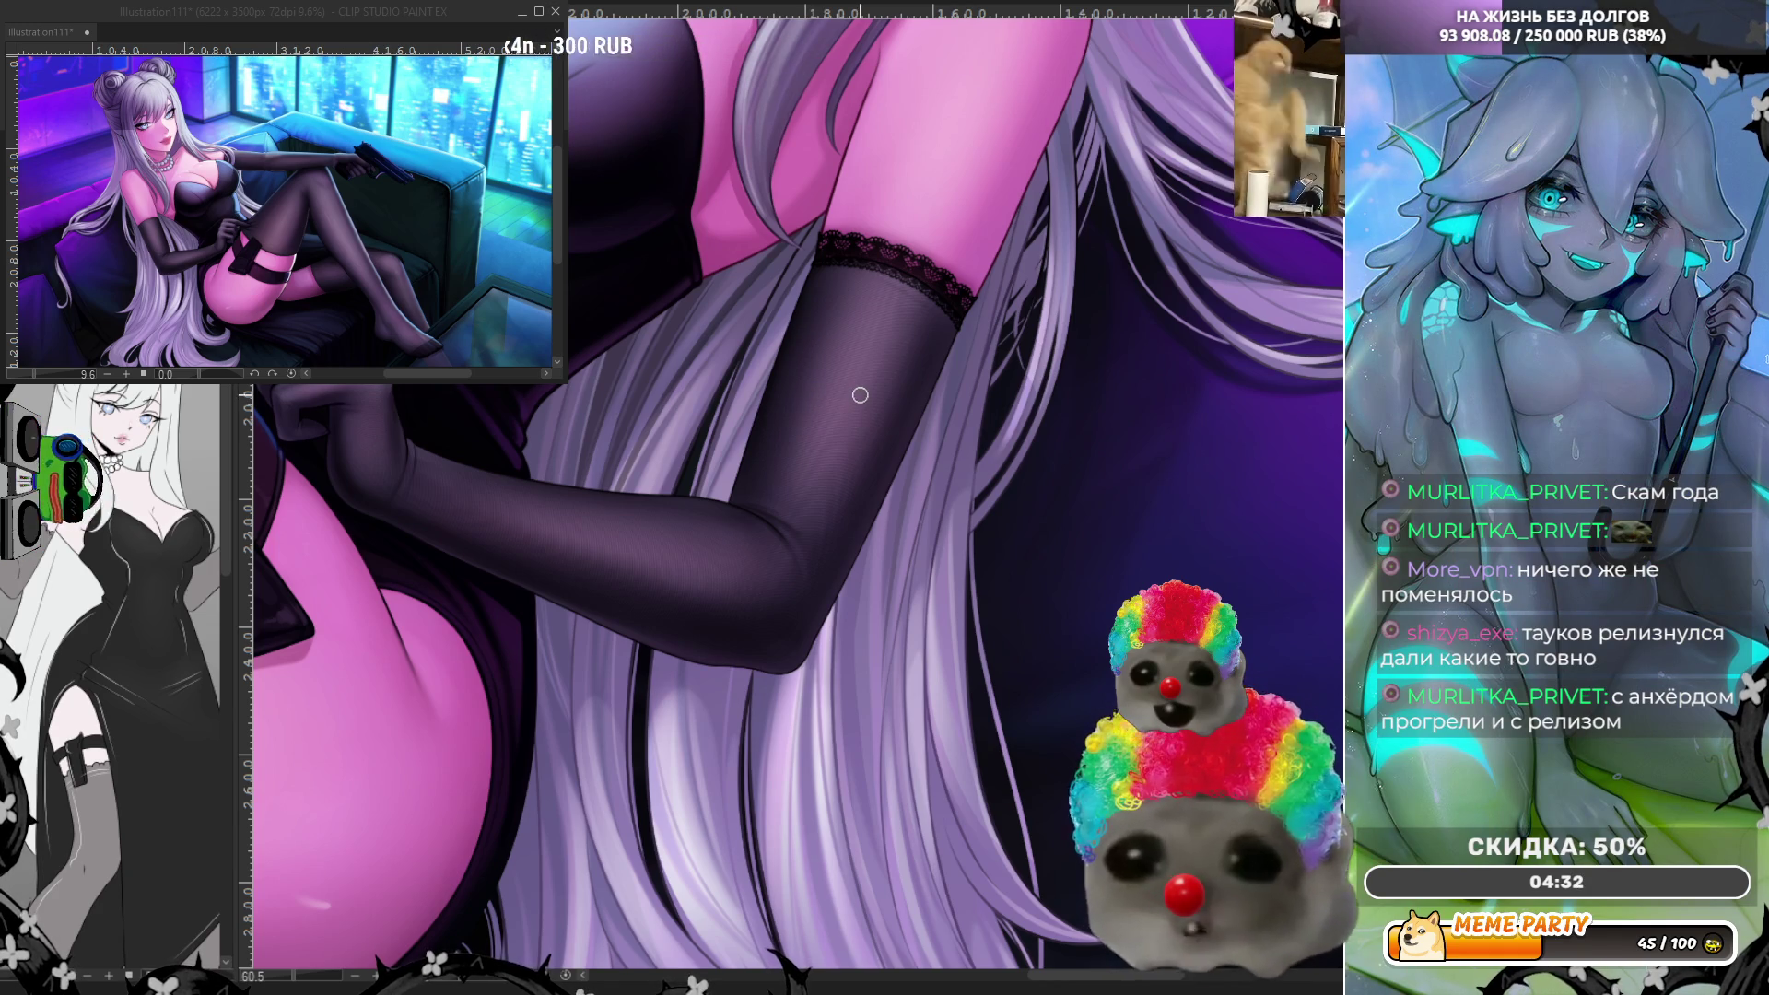
scroll(860, 398, "down", 3)
scroll(702, 556, "up", 3)
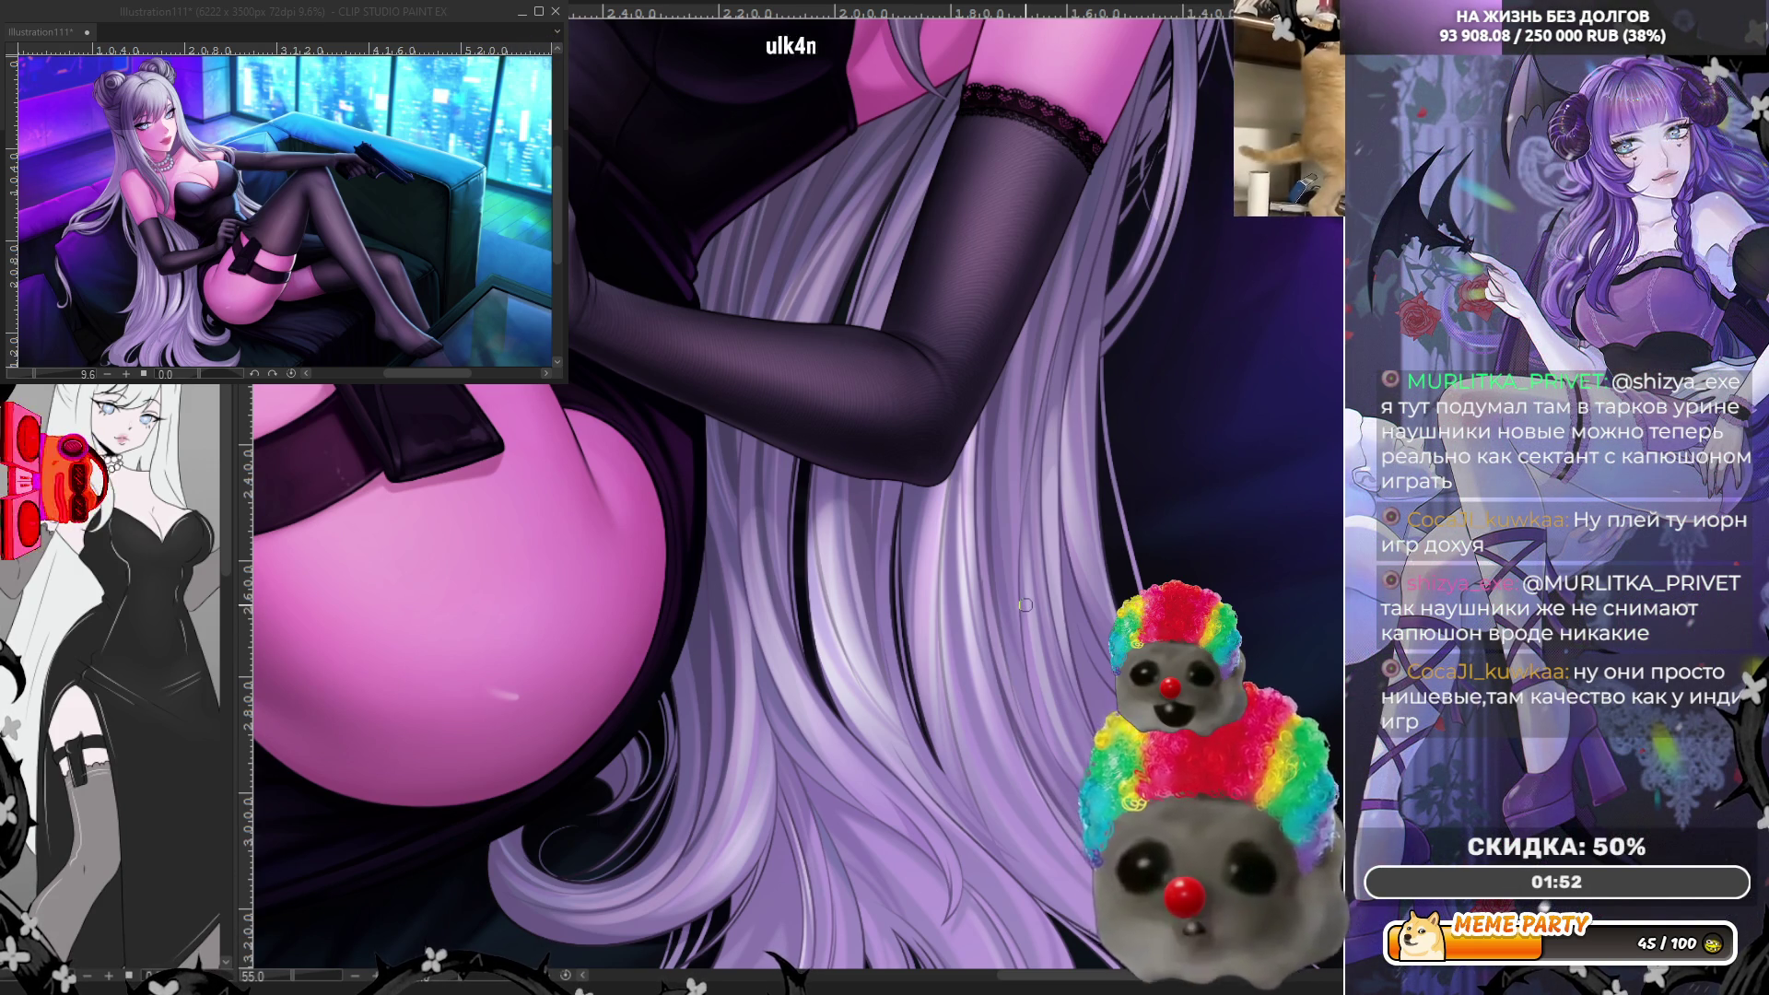
- Zoom out from 55% to about 27% so the whole figure is visible
scroll(903, 645, "down", 2)
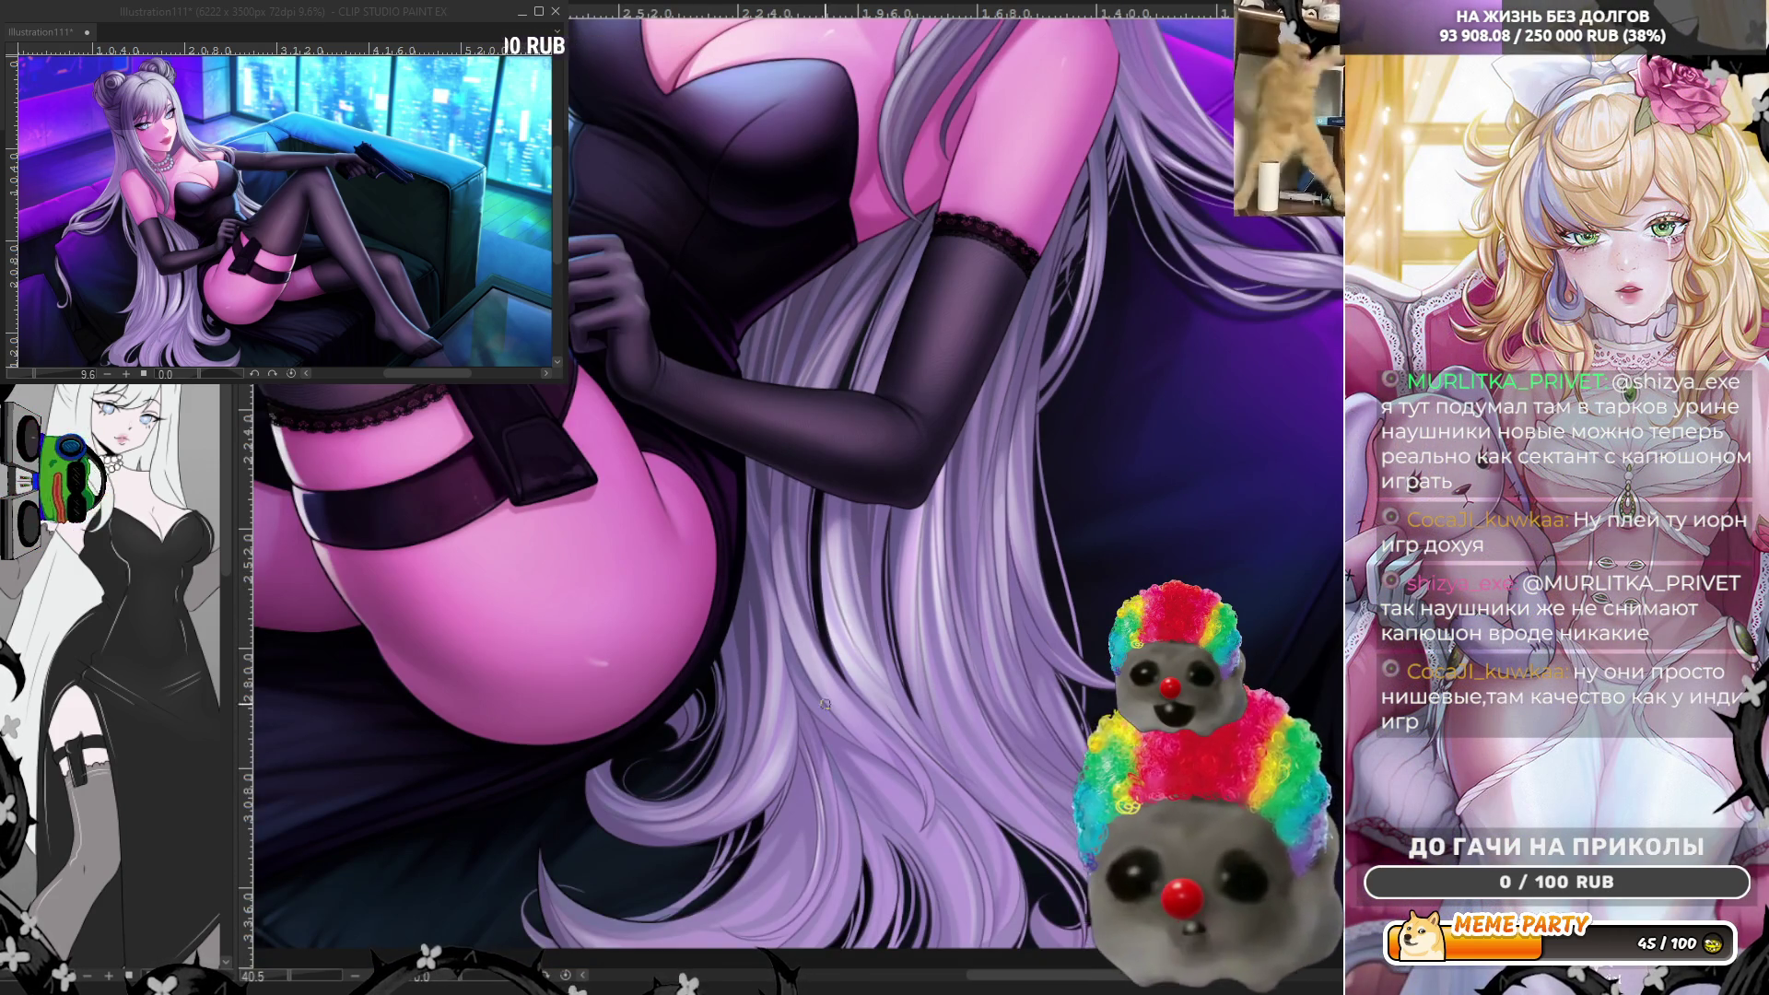
scroll(861, 779, "down", 2)
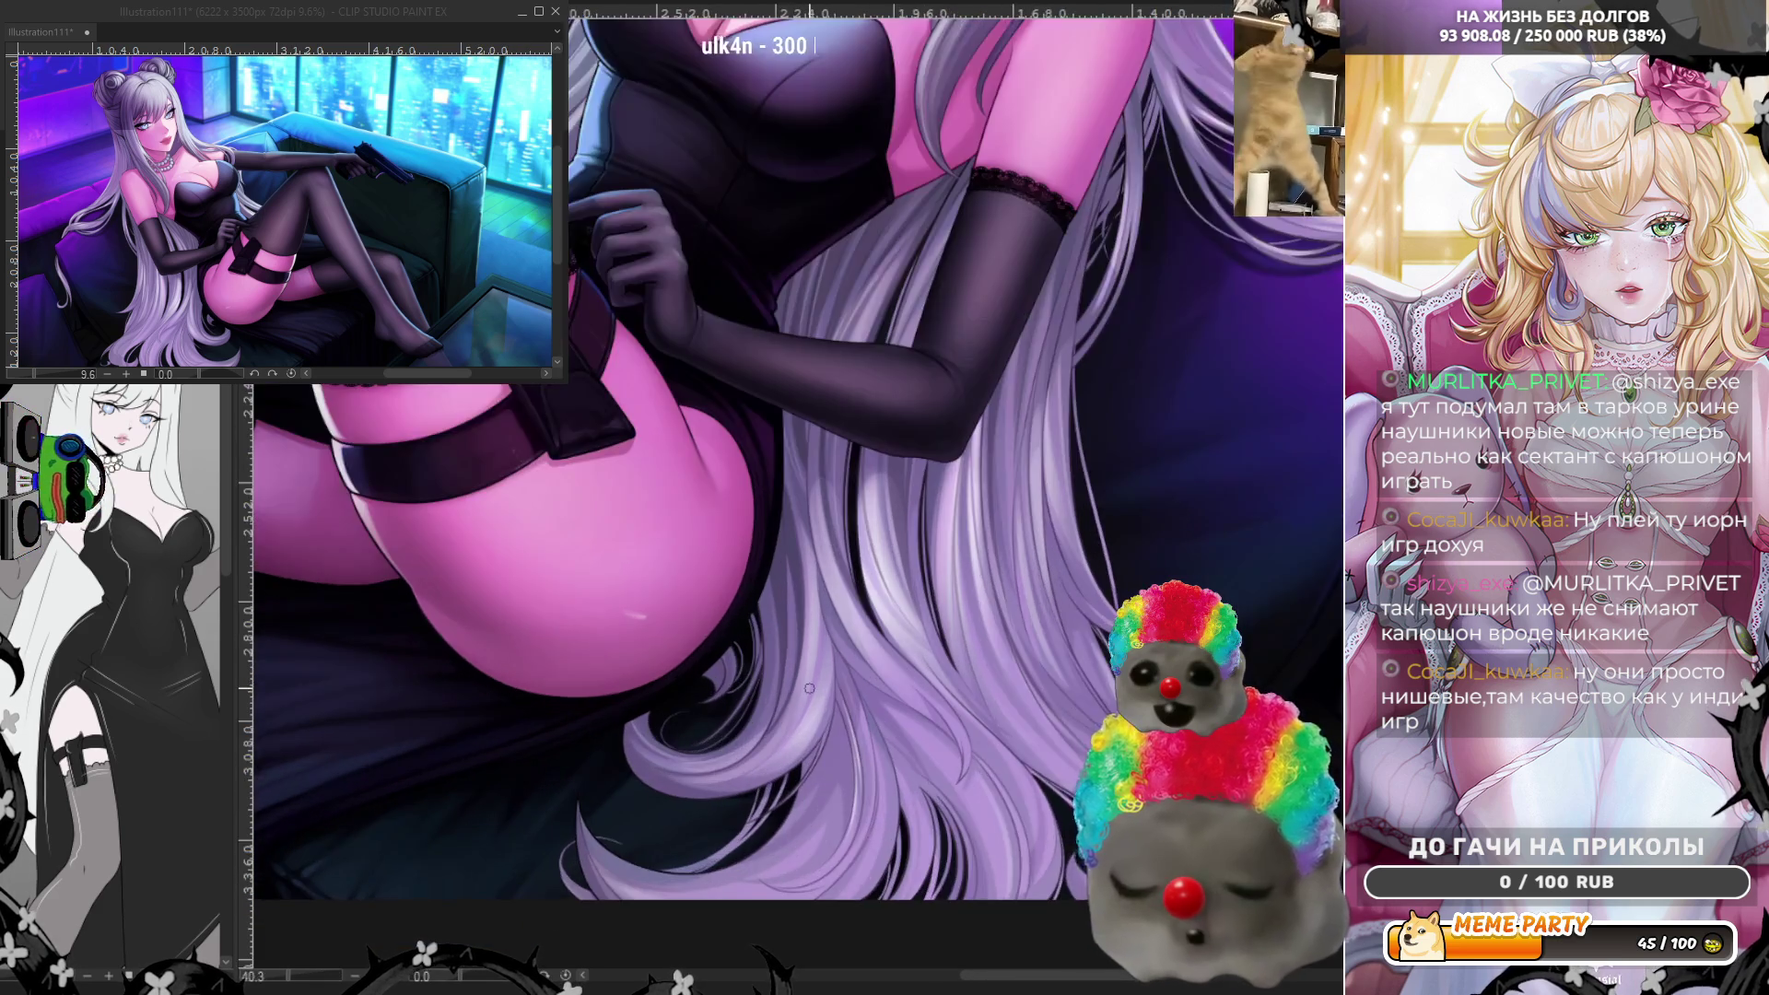
scroll(809, 688, "down", 3)
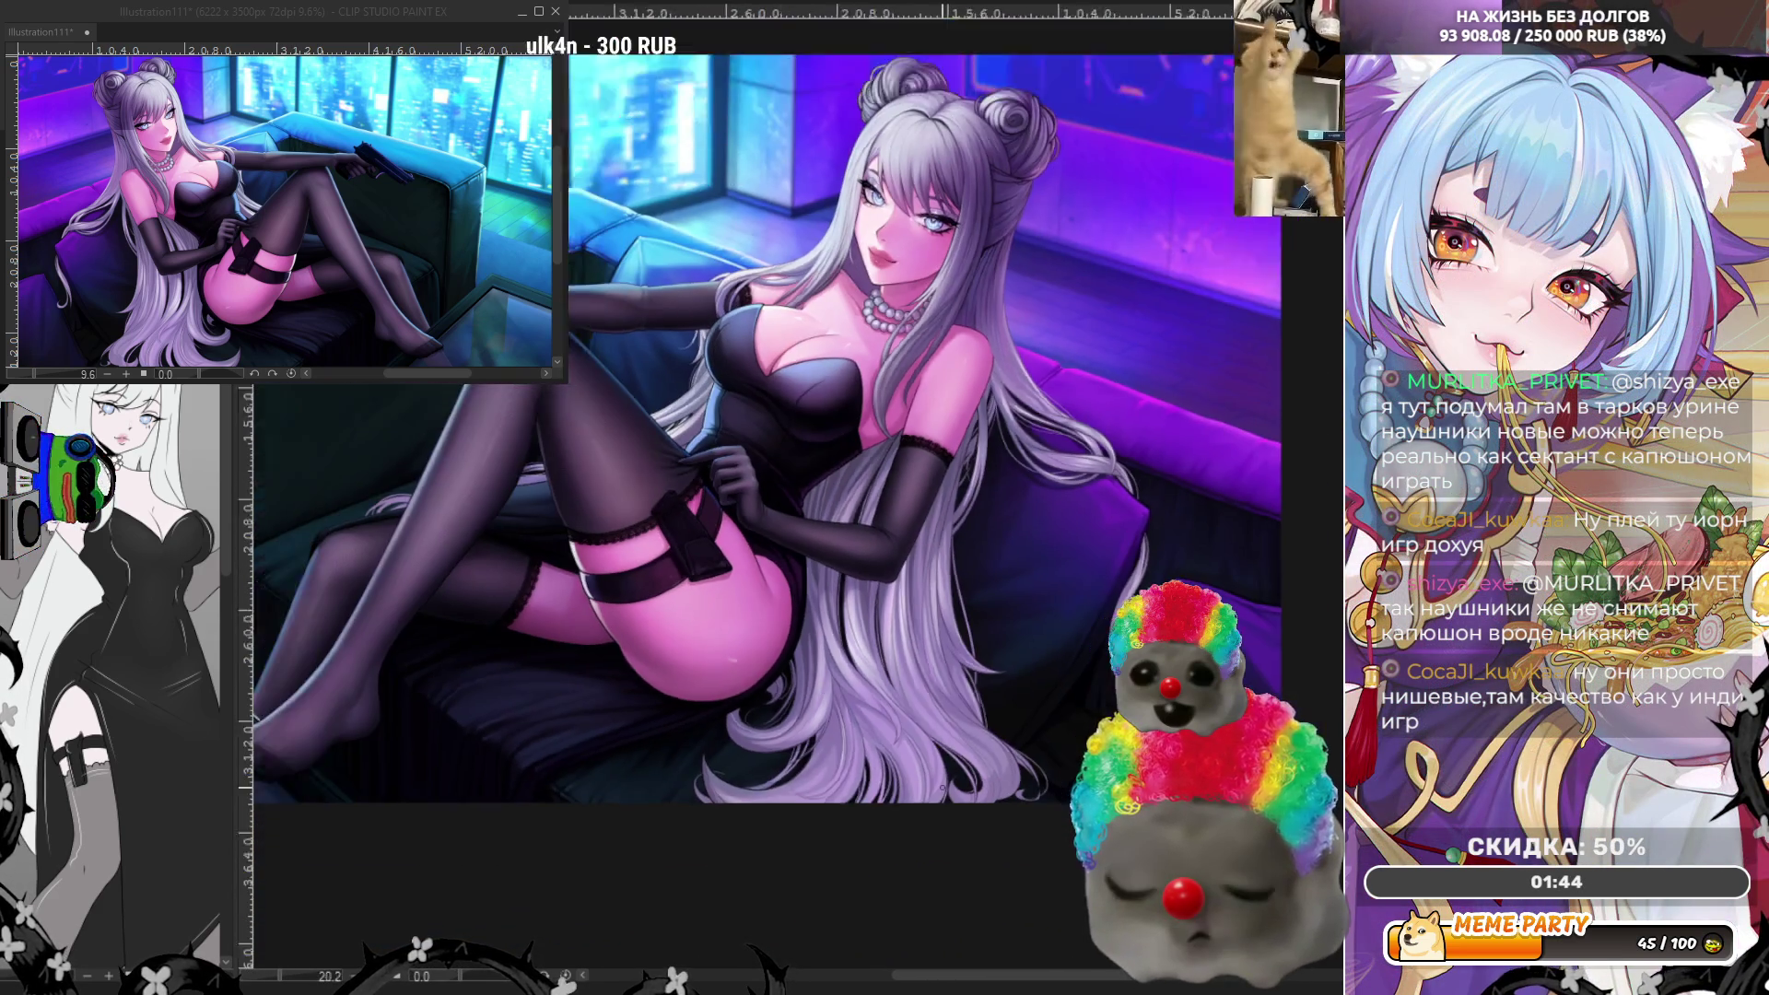
- Zoom in from 27.5% to 50% on the woman's torso and black dress
scroll(809, 688, "up", 2)
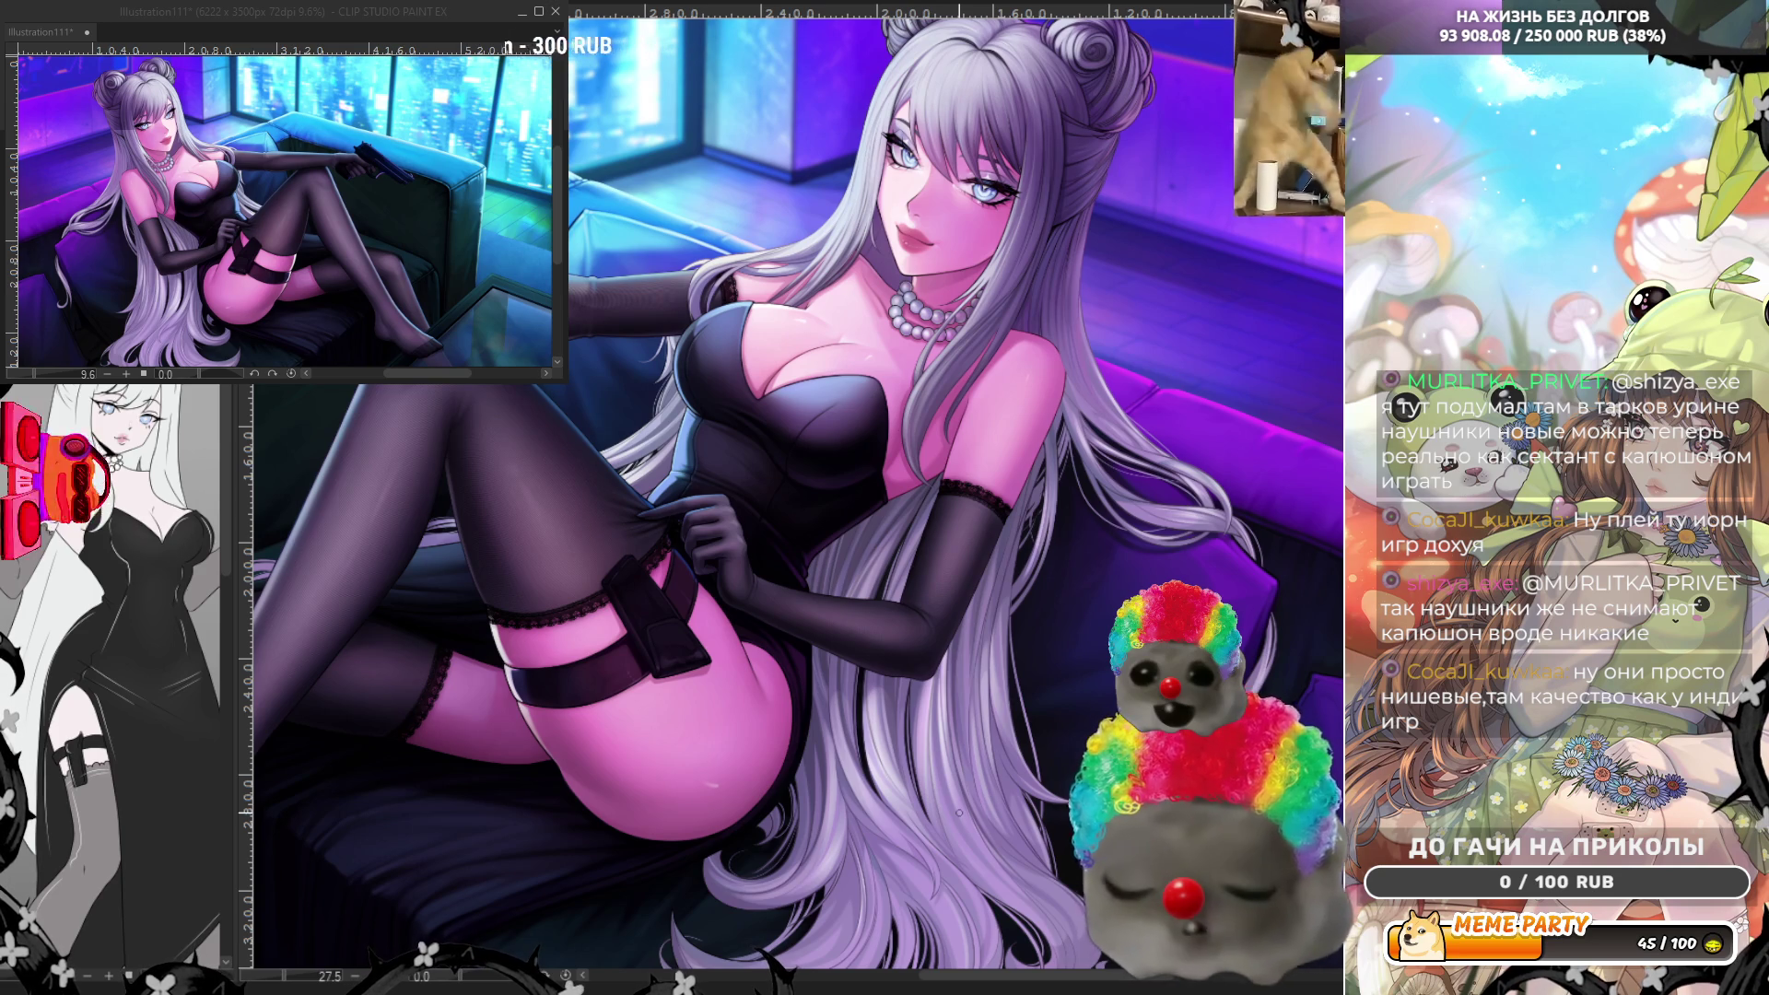
scroll(871, 696, "down", 2)
scroll(739, 465, "up", 4)
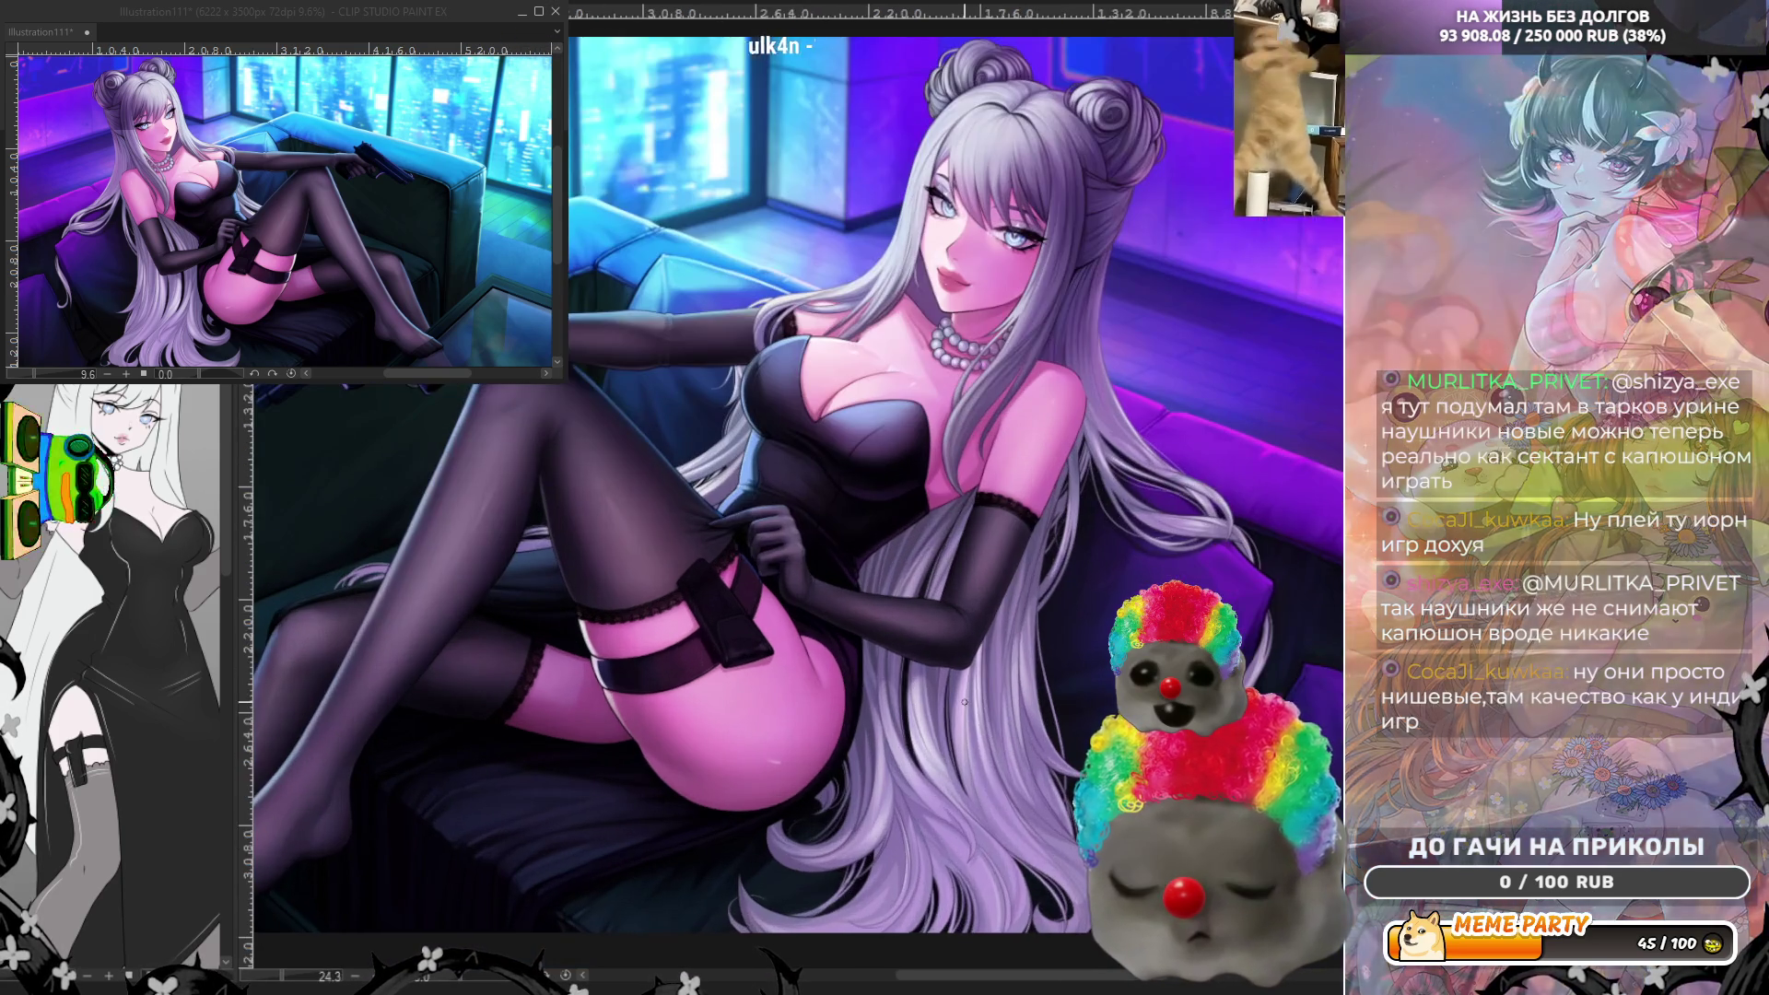
scroll(738, 466, "up", 2)
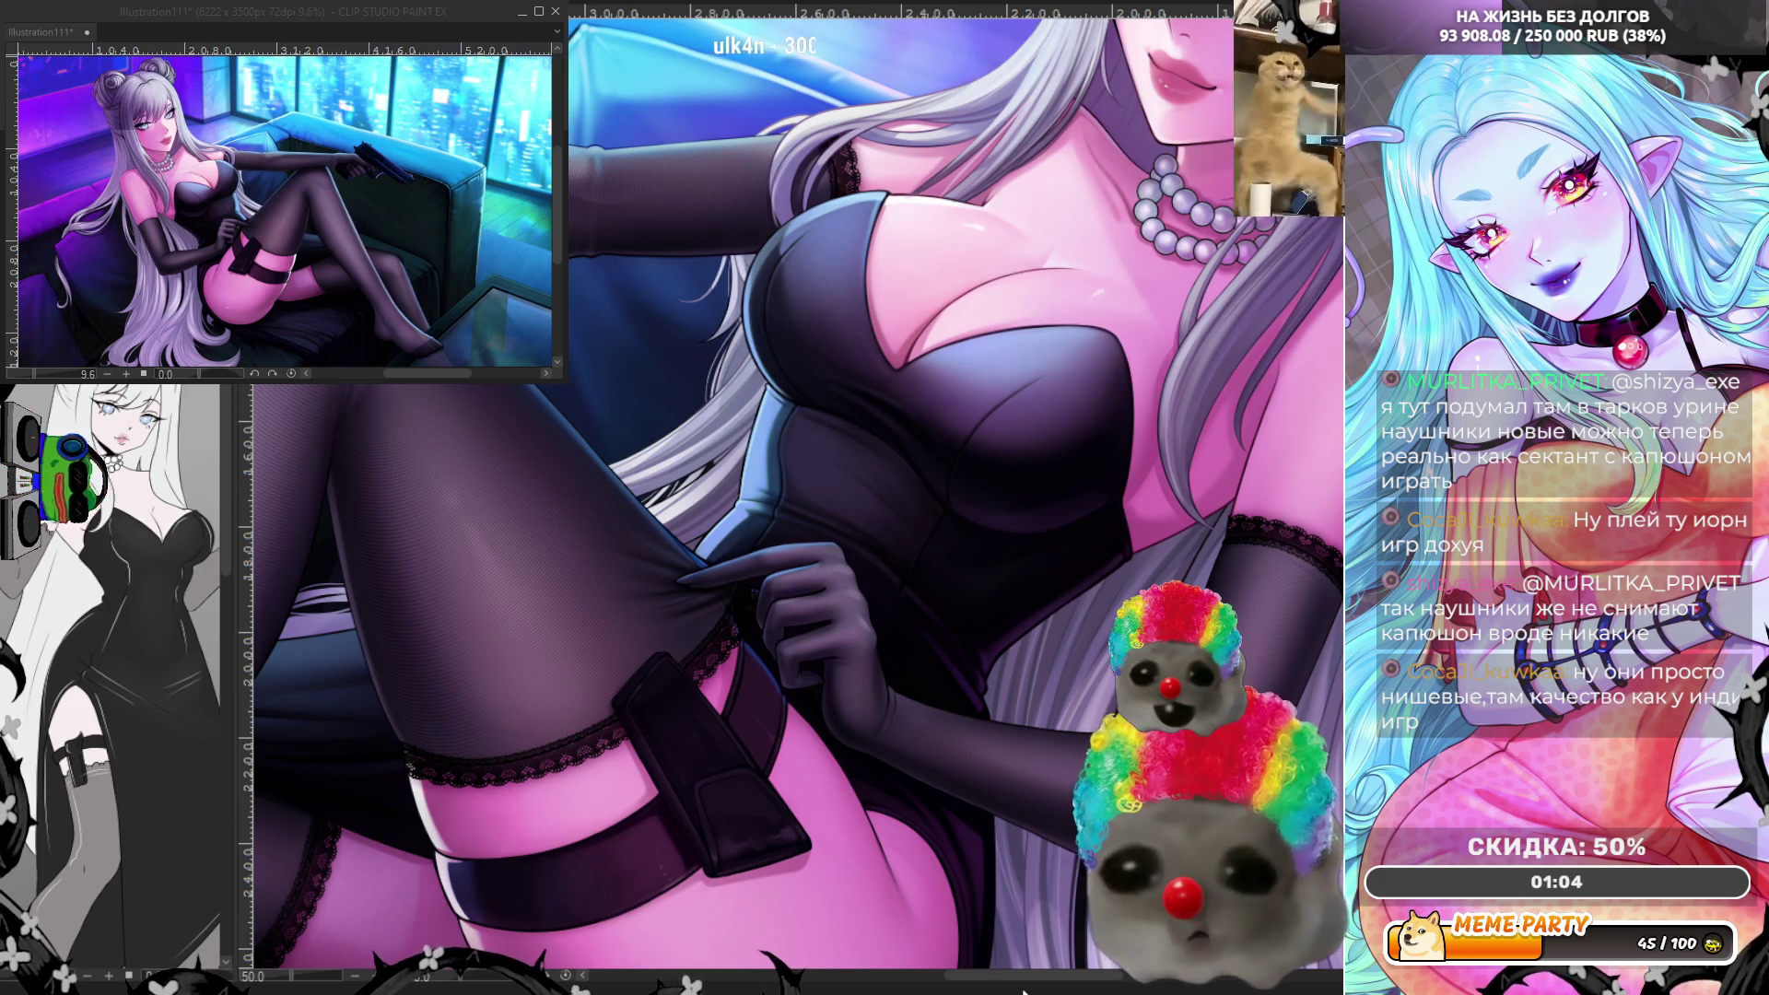
- Pan to the legs, zoom out to the full illustration, then zoom to 36.7% on the hip and hair
left_click_drag(414, 632, 796, 632)
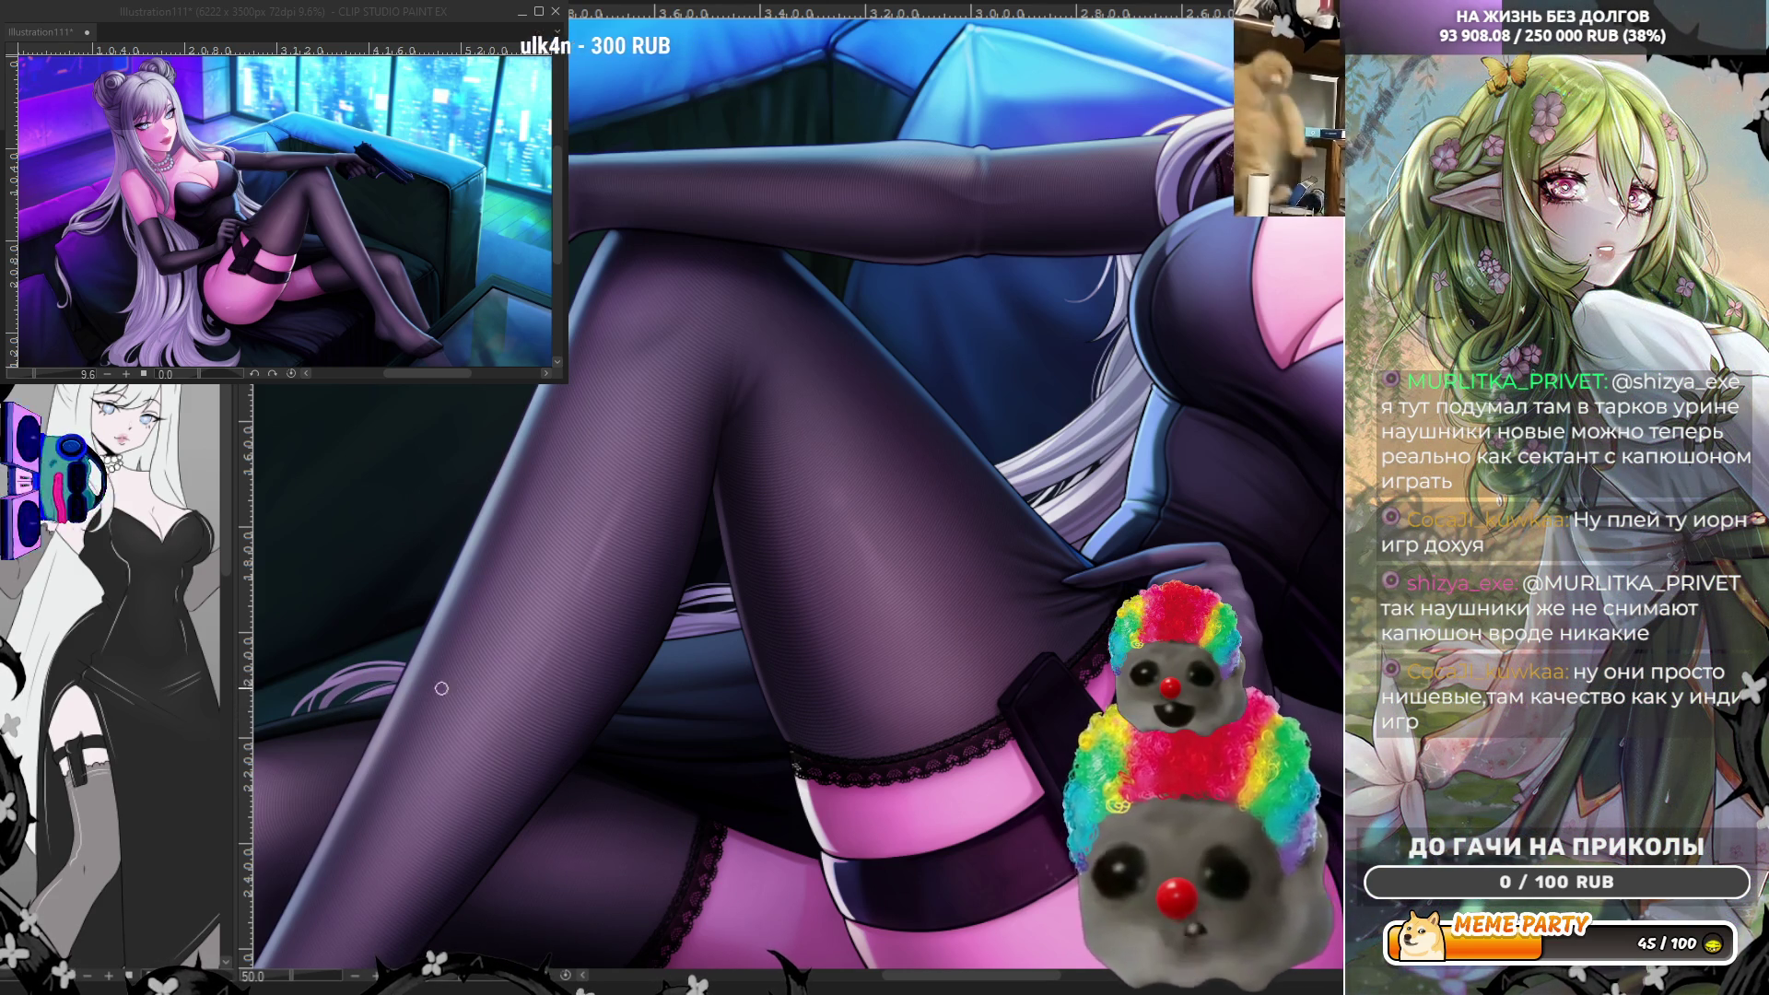
key("ctrl+minus")
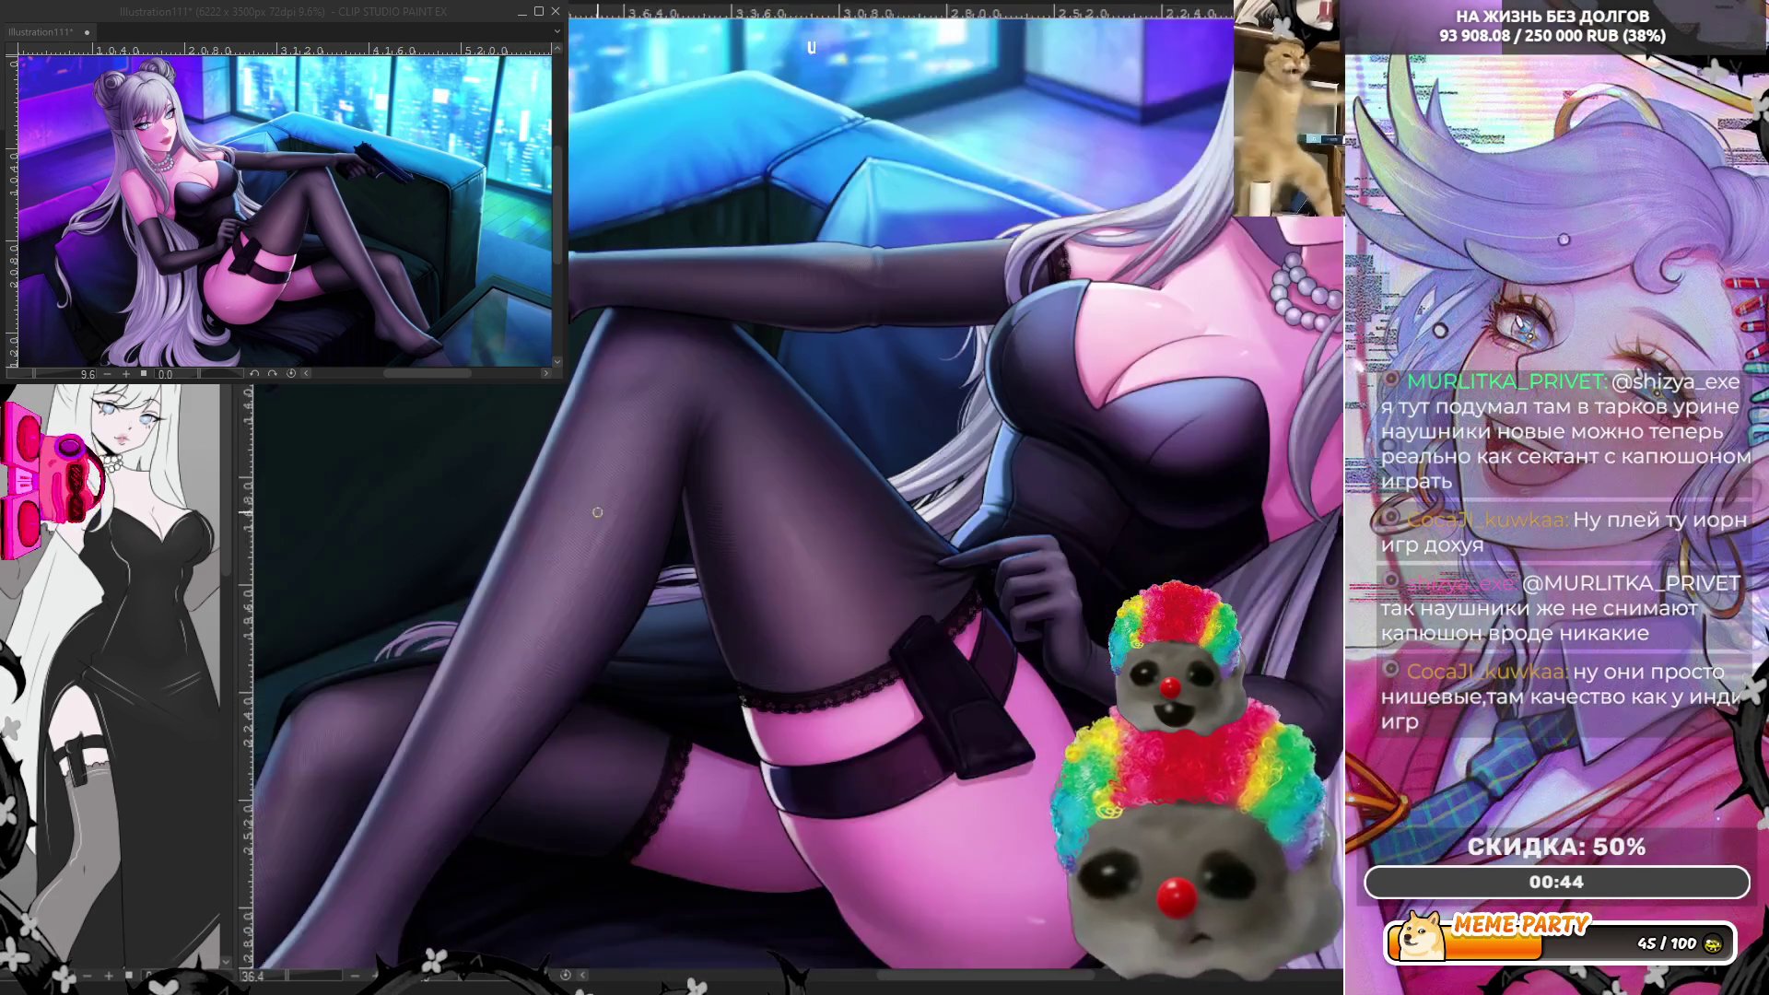
key("ctrl+minus")
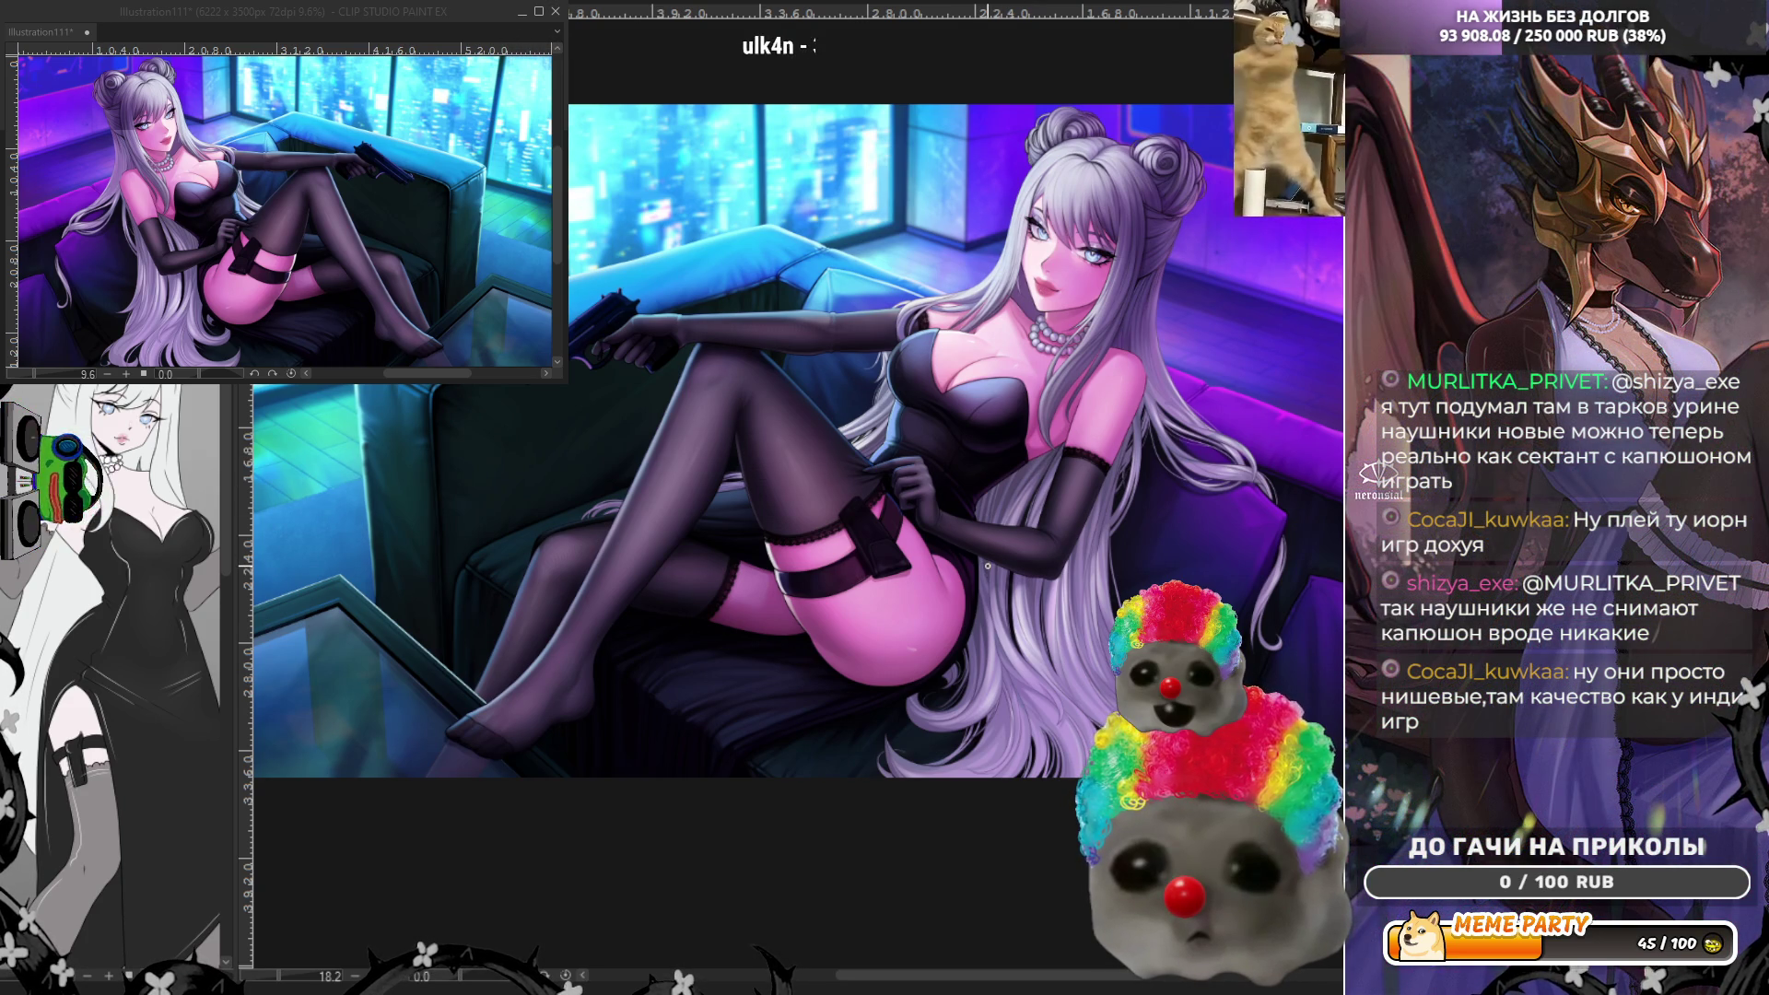
scroll(1091, 636, "up", 4)
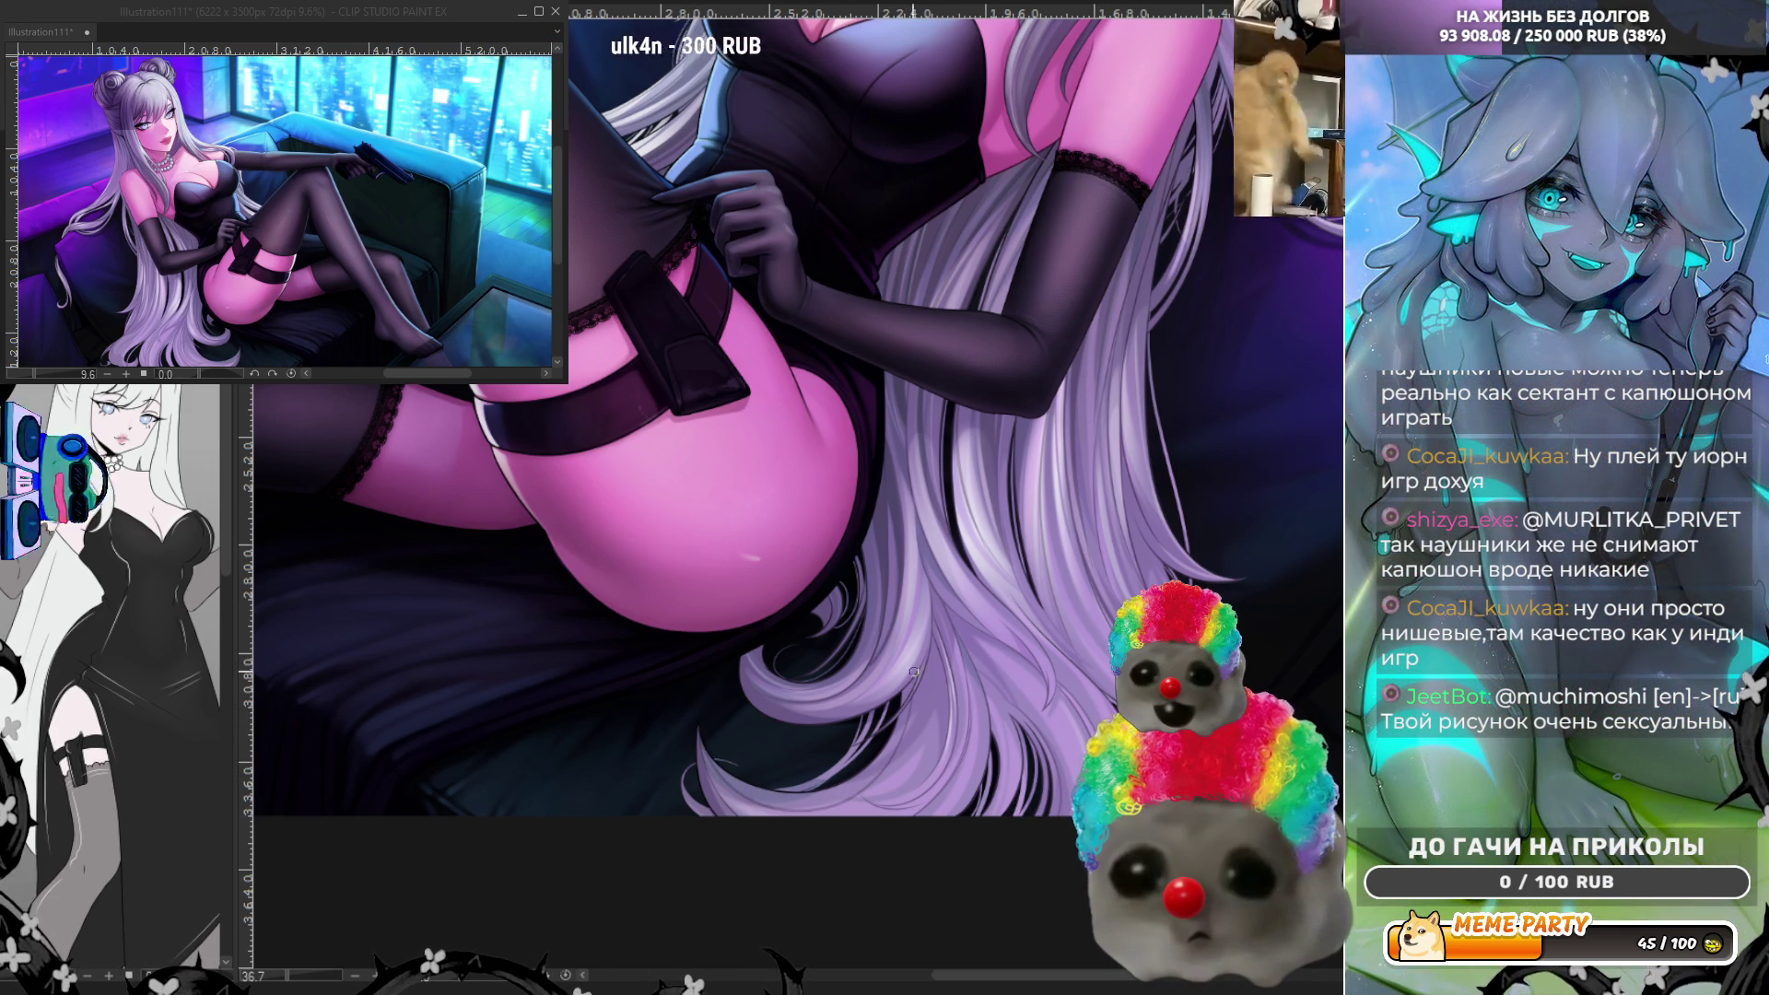
- Brush a darker shading stroke along the lower silver hair strand below the hip
scroll(861, 594, "up", 5)
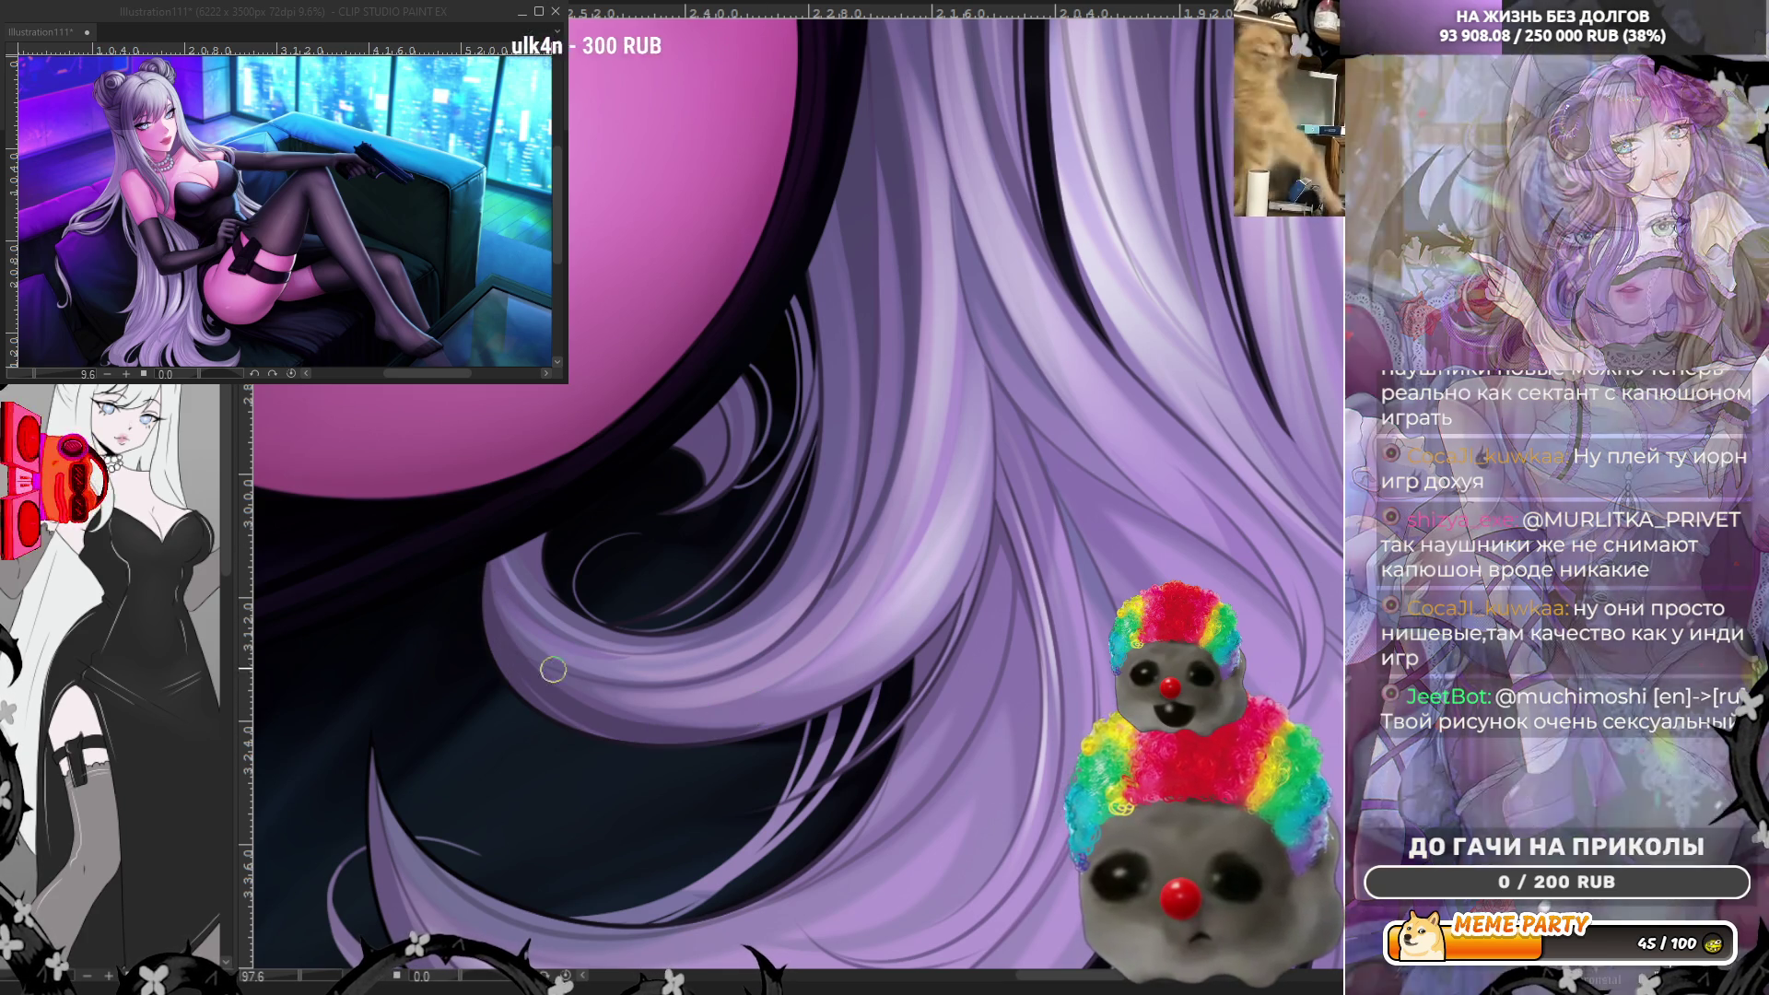
left_click_drag(587, 715, 876, 658)
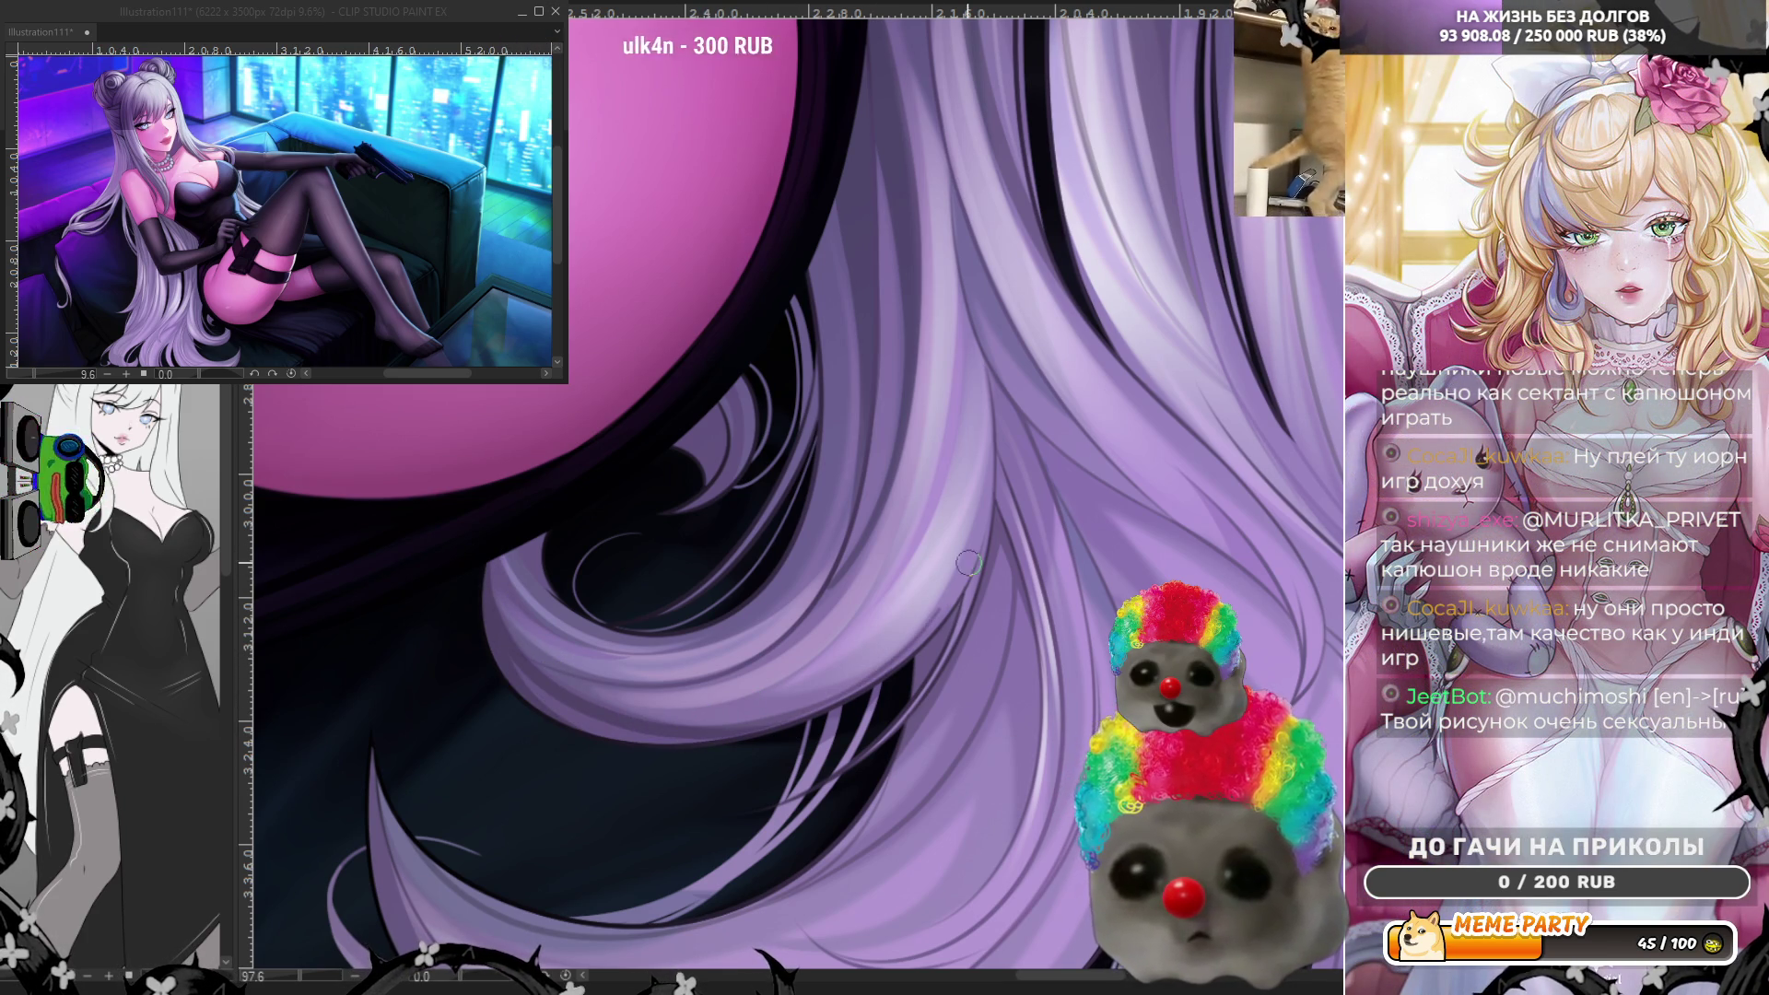
scroll(915, 371, "down", 3)
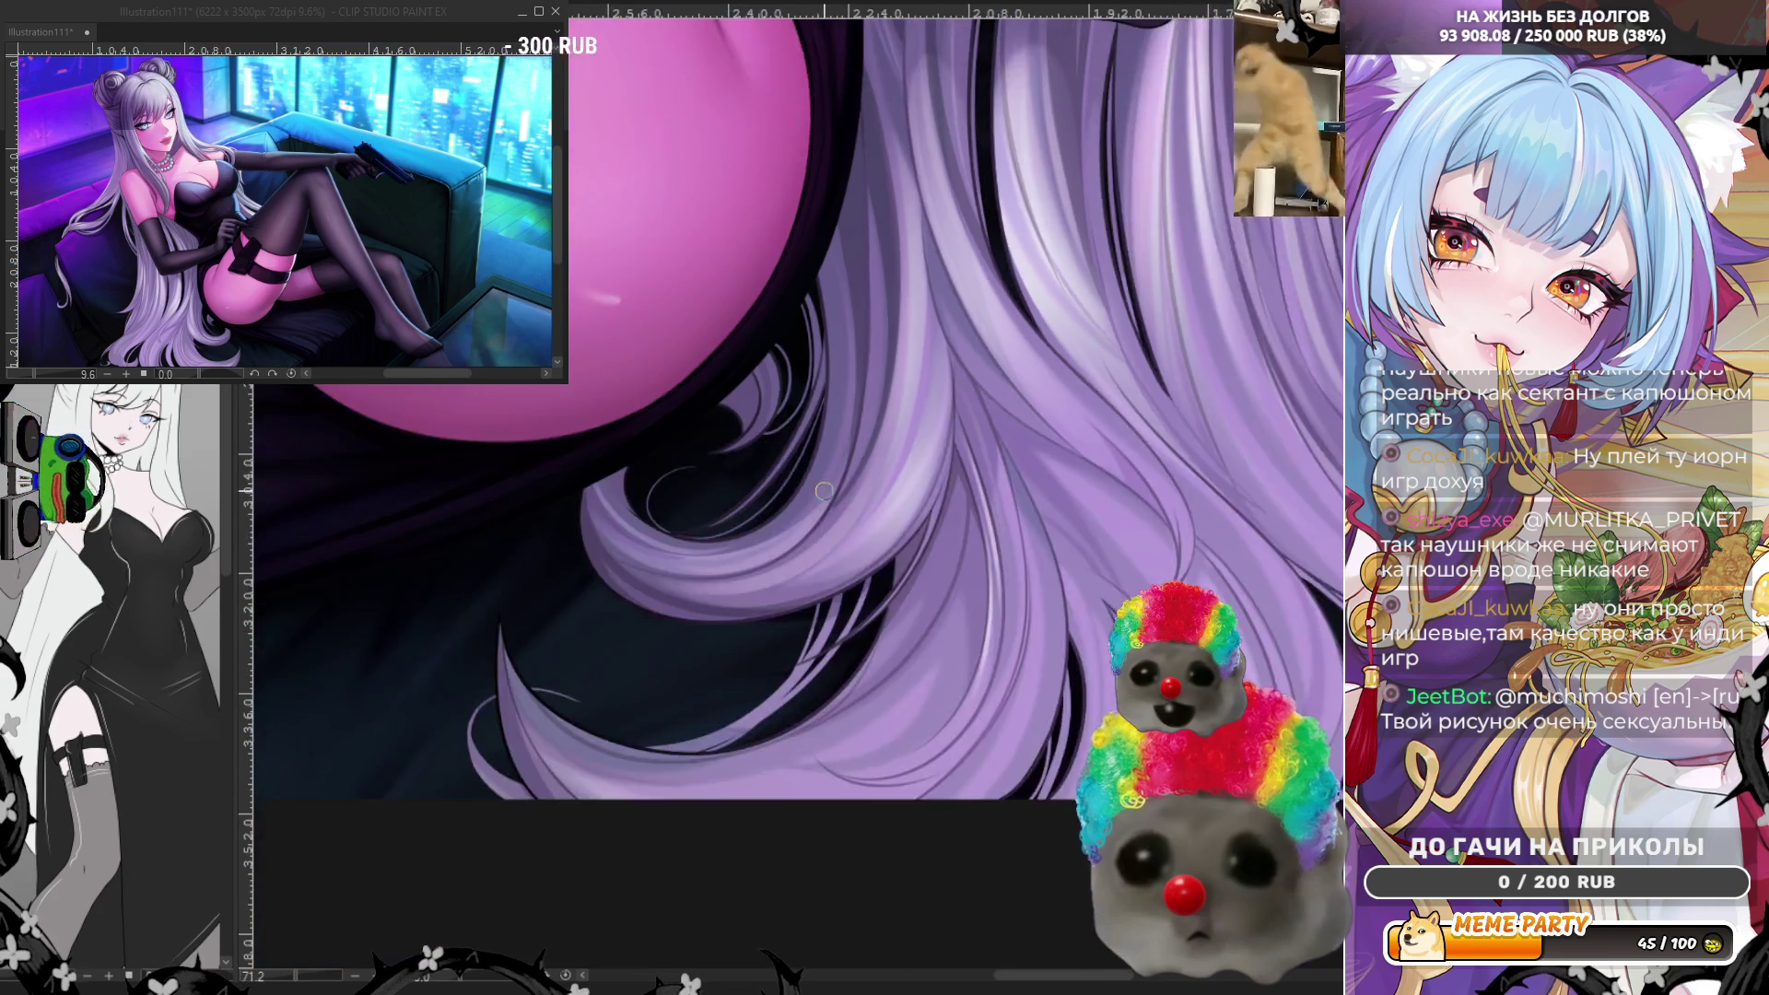
scroll(1122, 317, "up", 2)
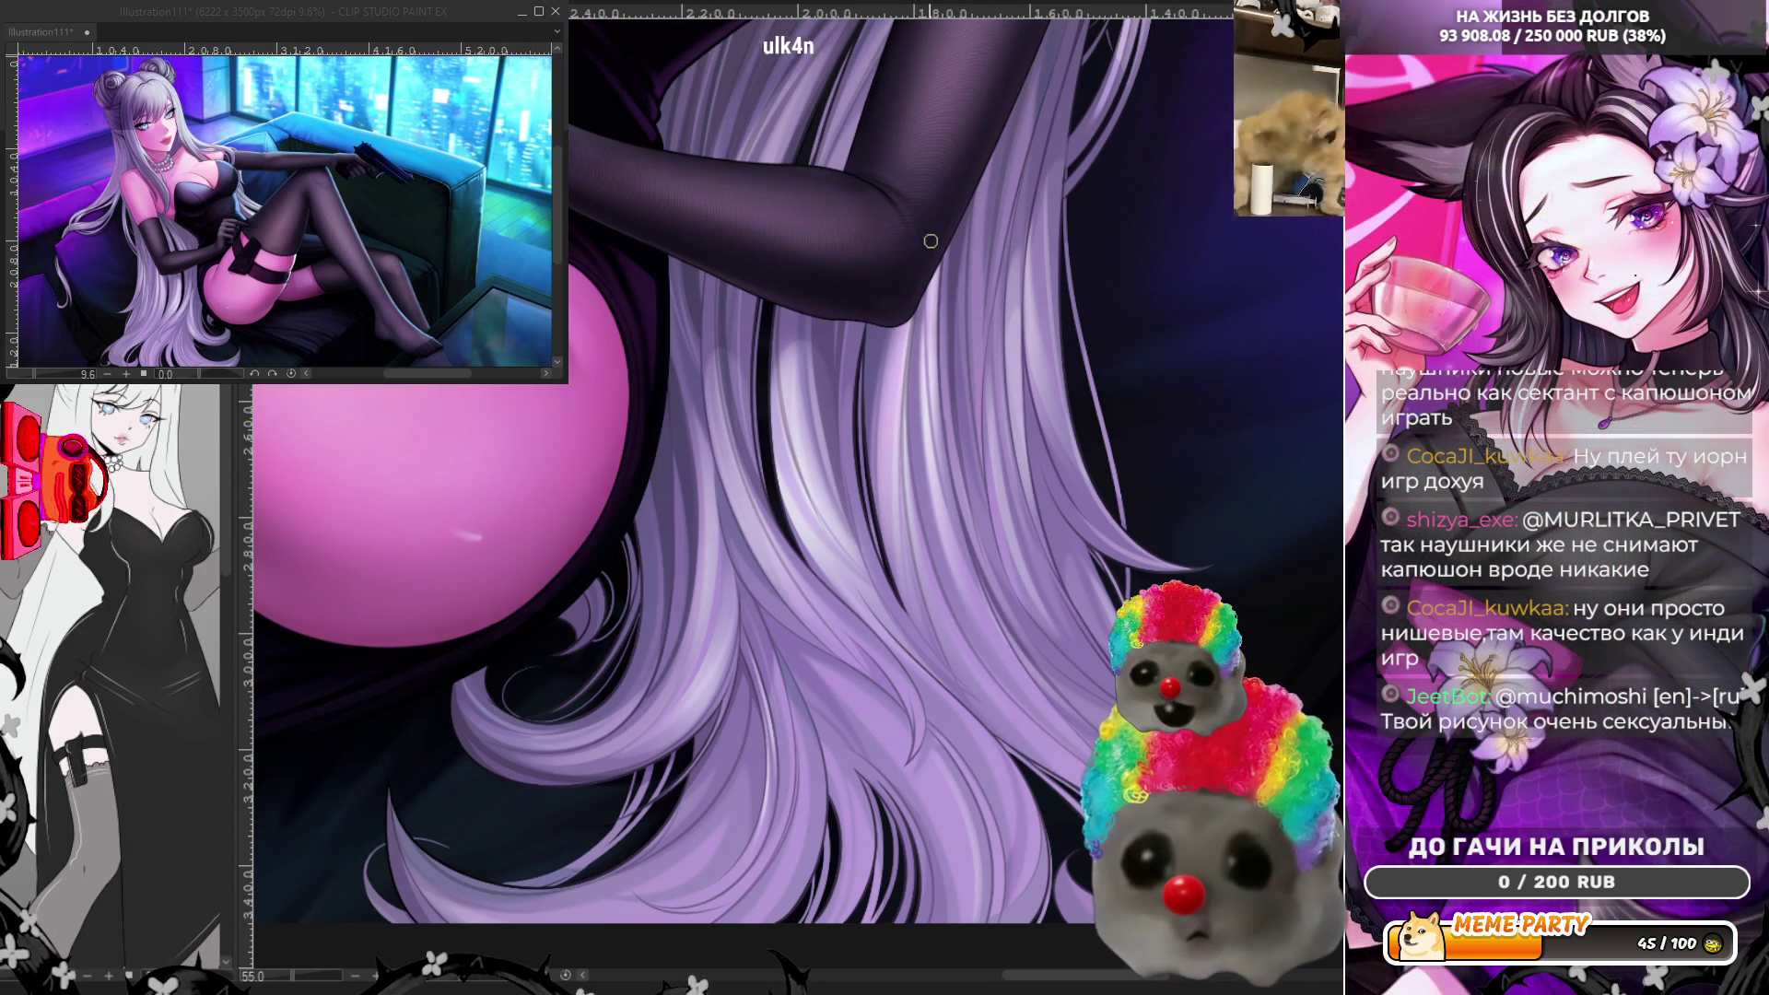
scroll(930, 241, "down", 6)
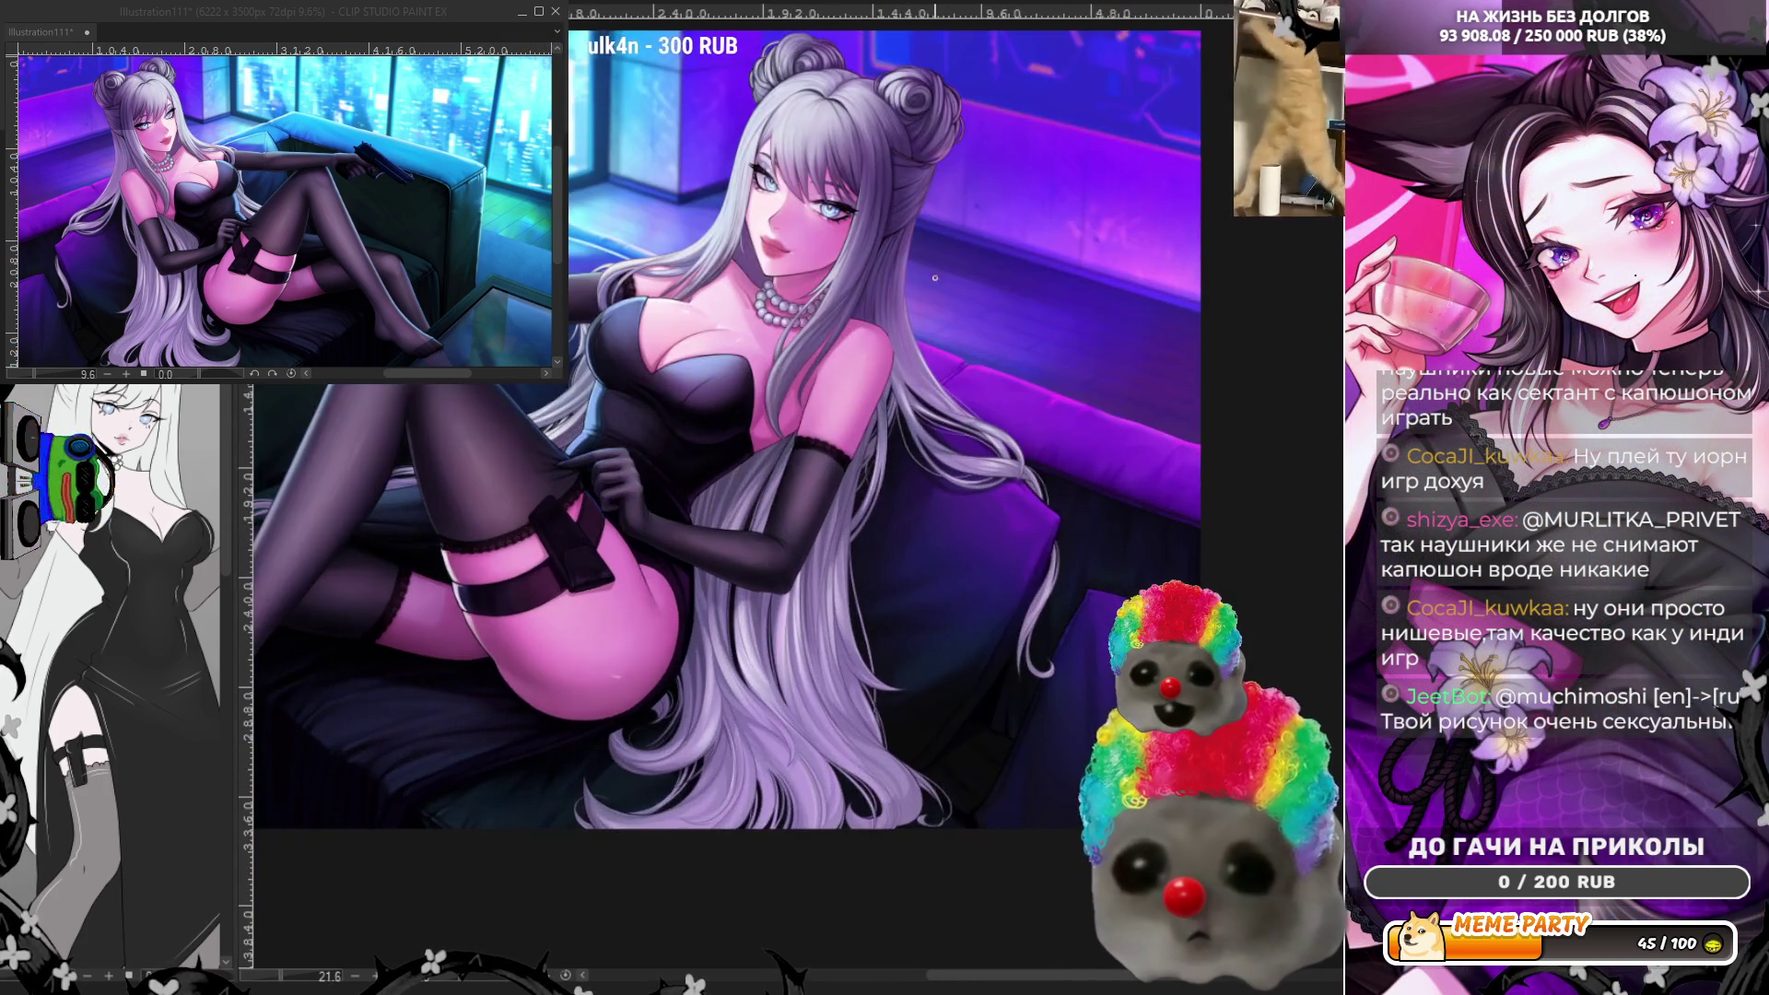
- Paint over the hair strands on the shoulder, then zoom out to check the face and chest
scroll(934, 278, "up", 5)
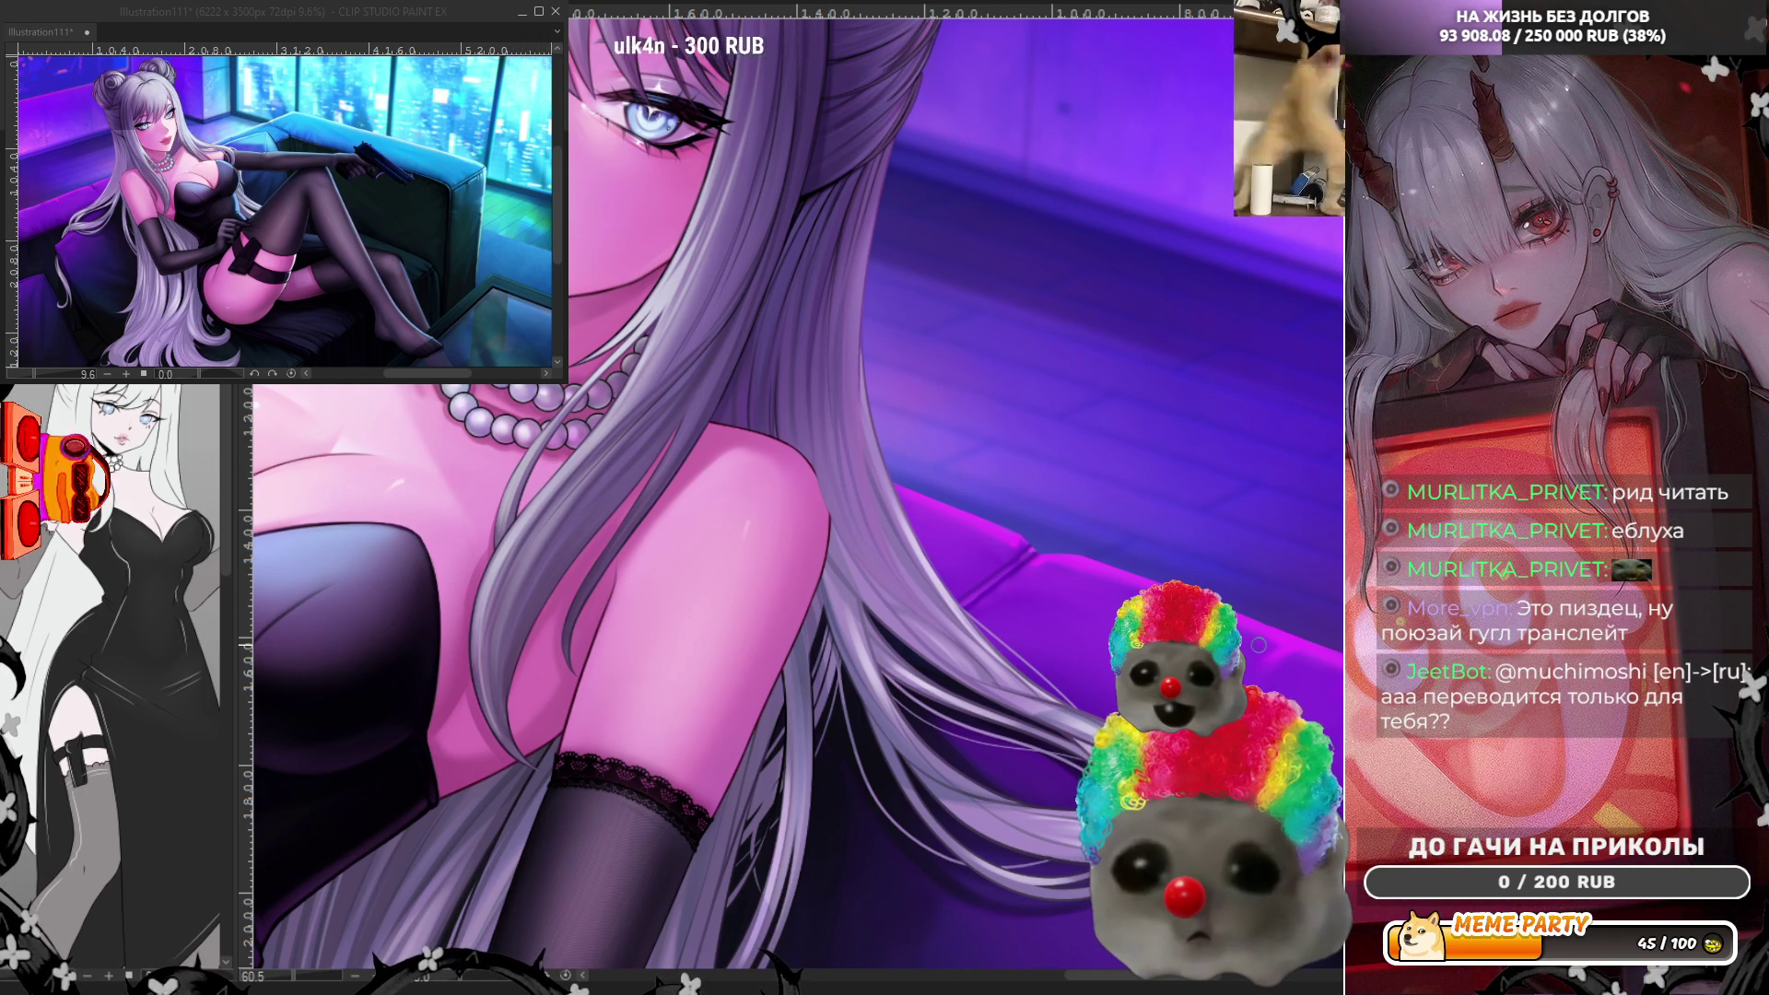
scroll(1259, 645, "down", 3)
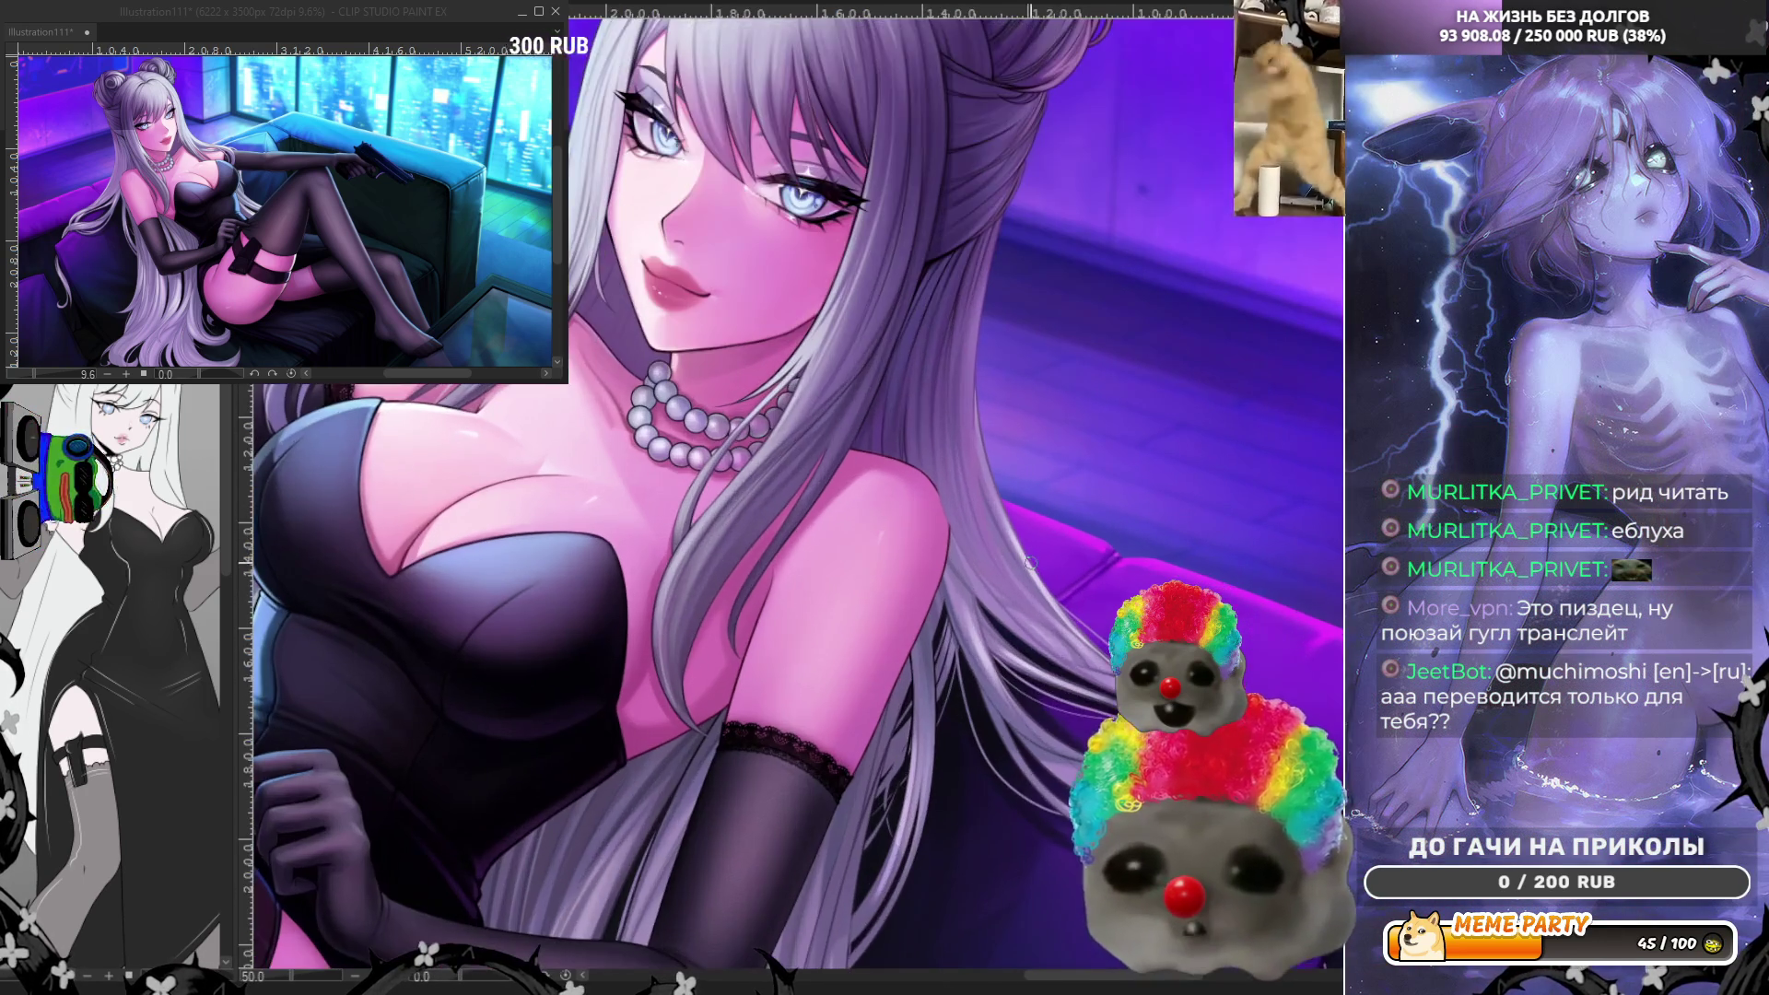
scroll(1044, 512, "up", 3)
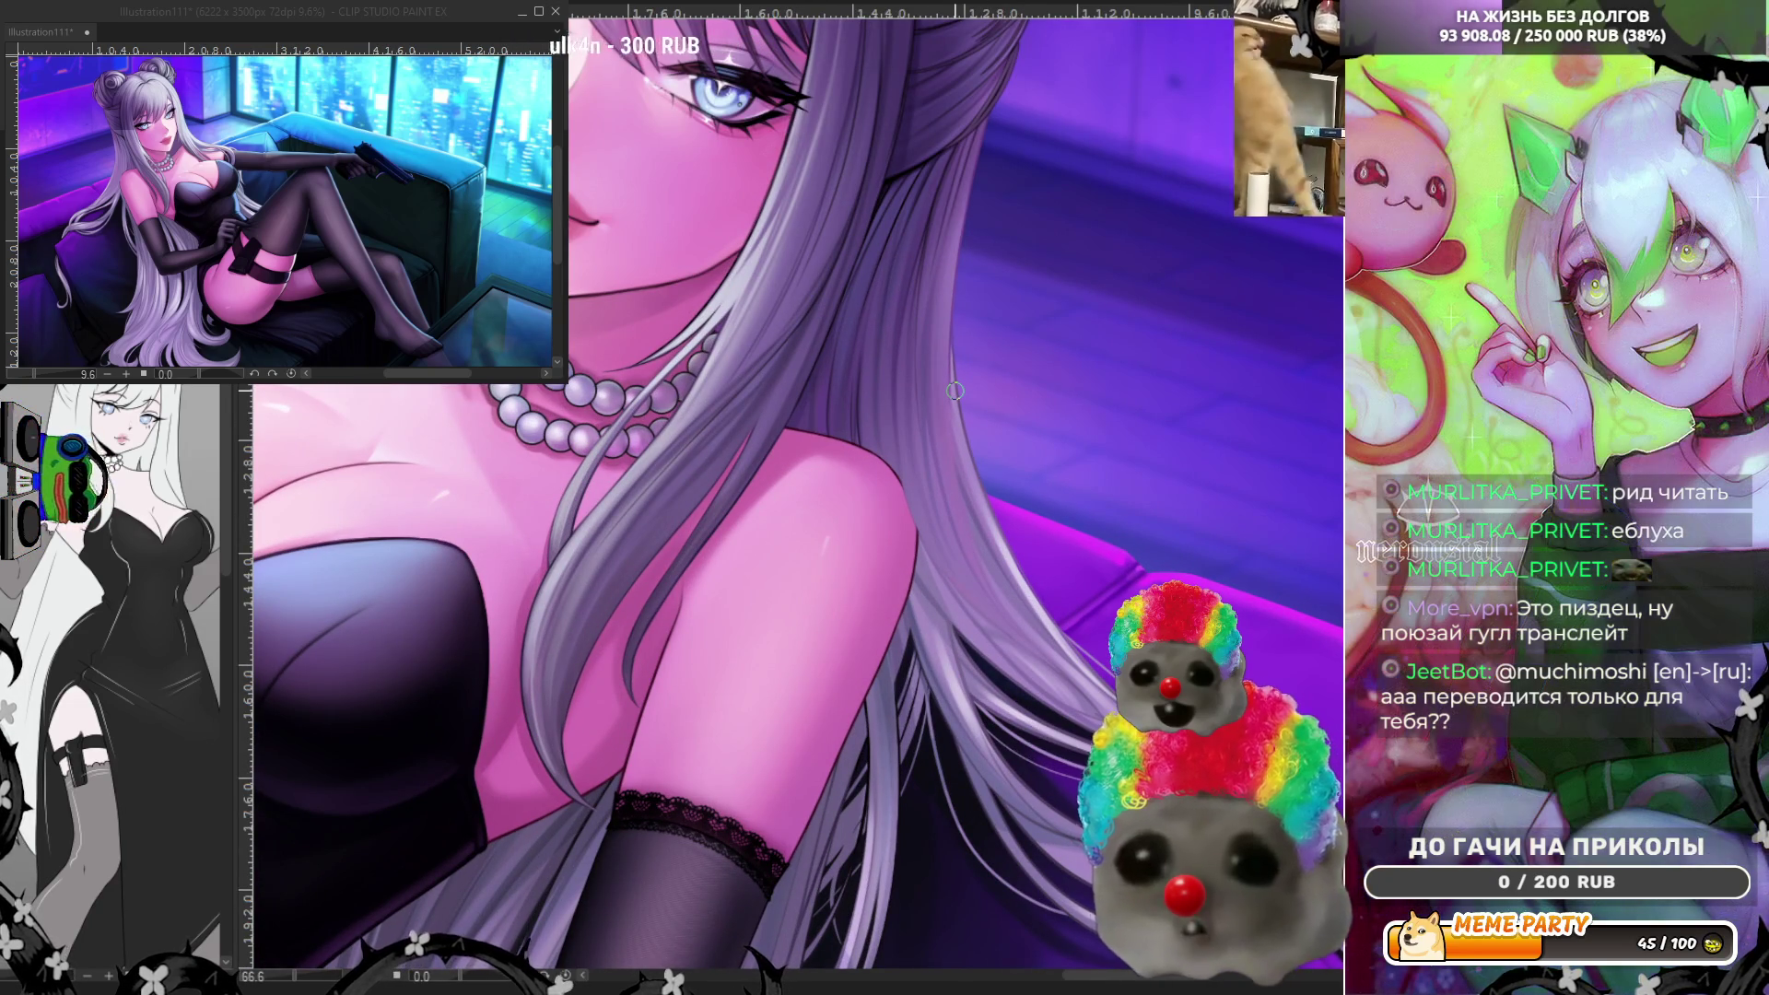
scroll(955, 392, "down", 2)
scroll(1034, 562, "up", 2)
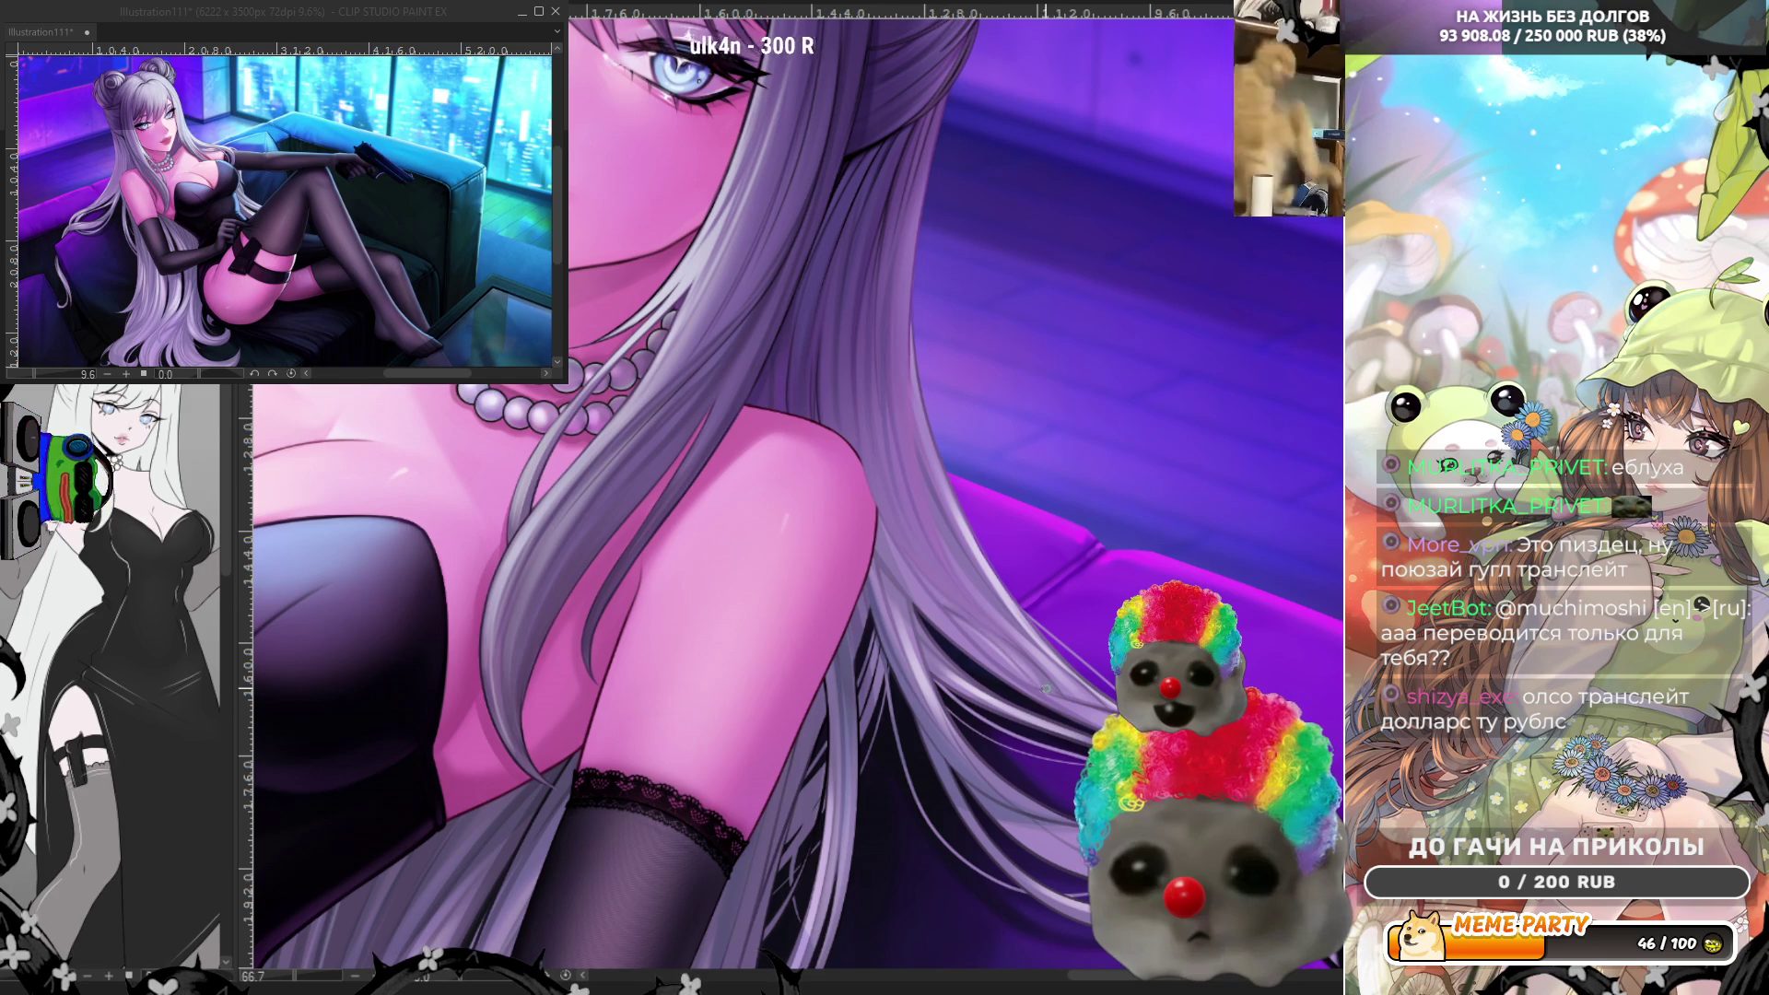
scroll(942, 441, "down", 2)
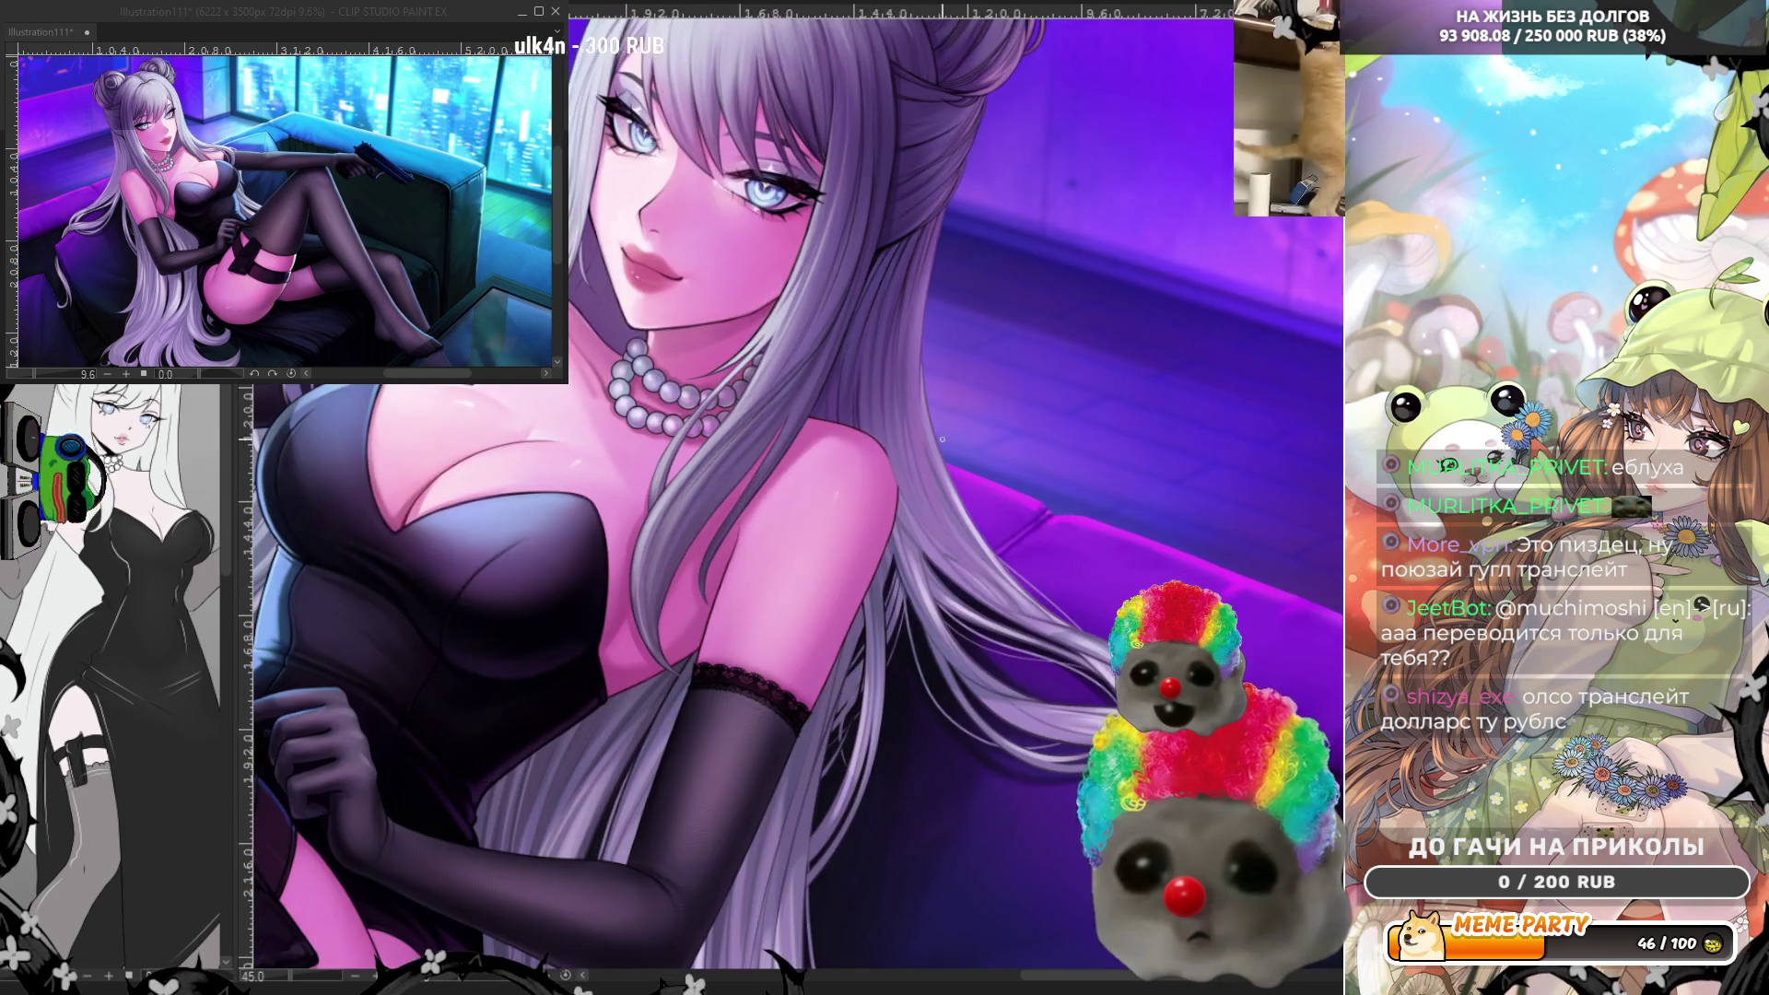
scroll(942, 440, "down", 2)
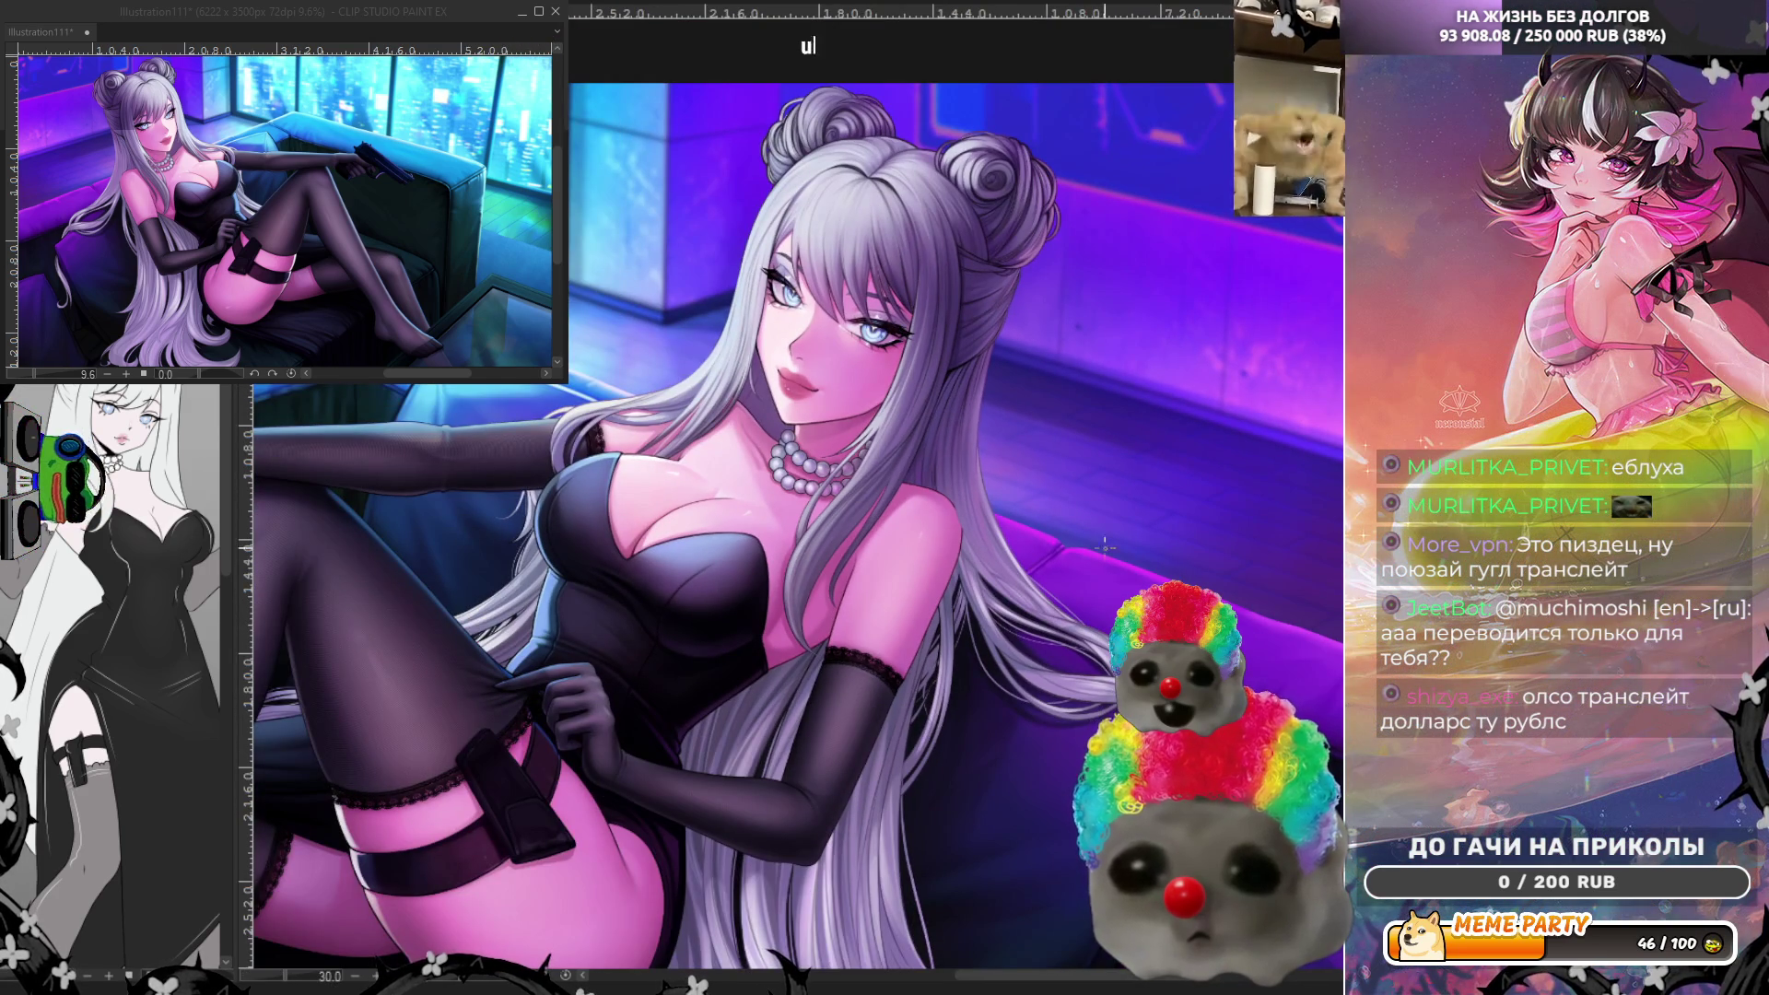
scroll(1105, 657, "up", 1)
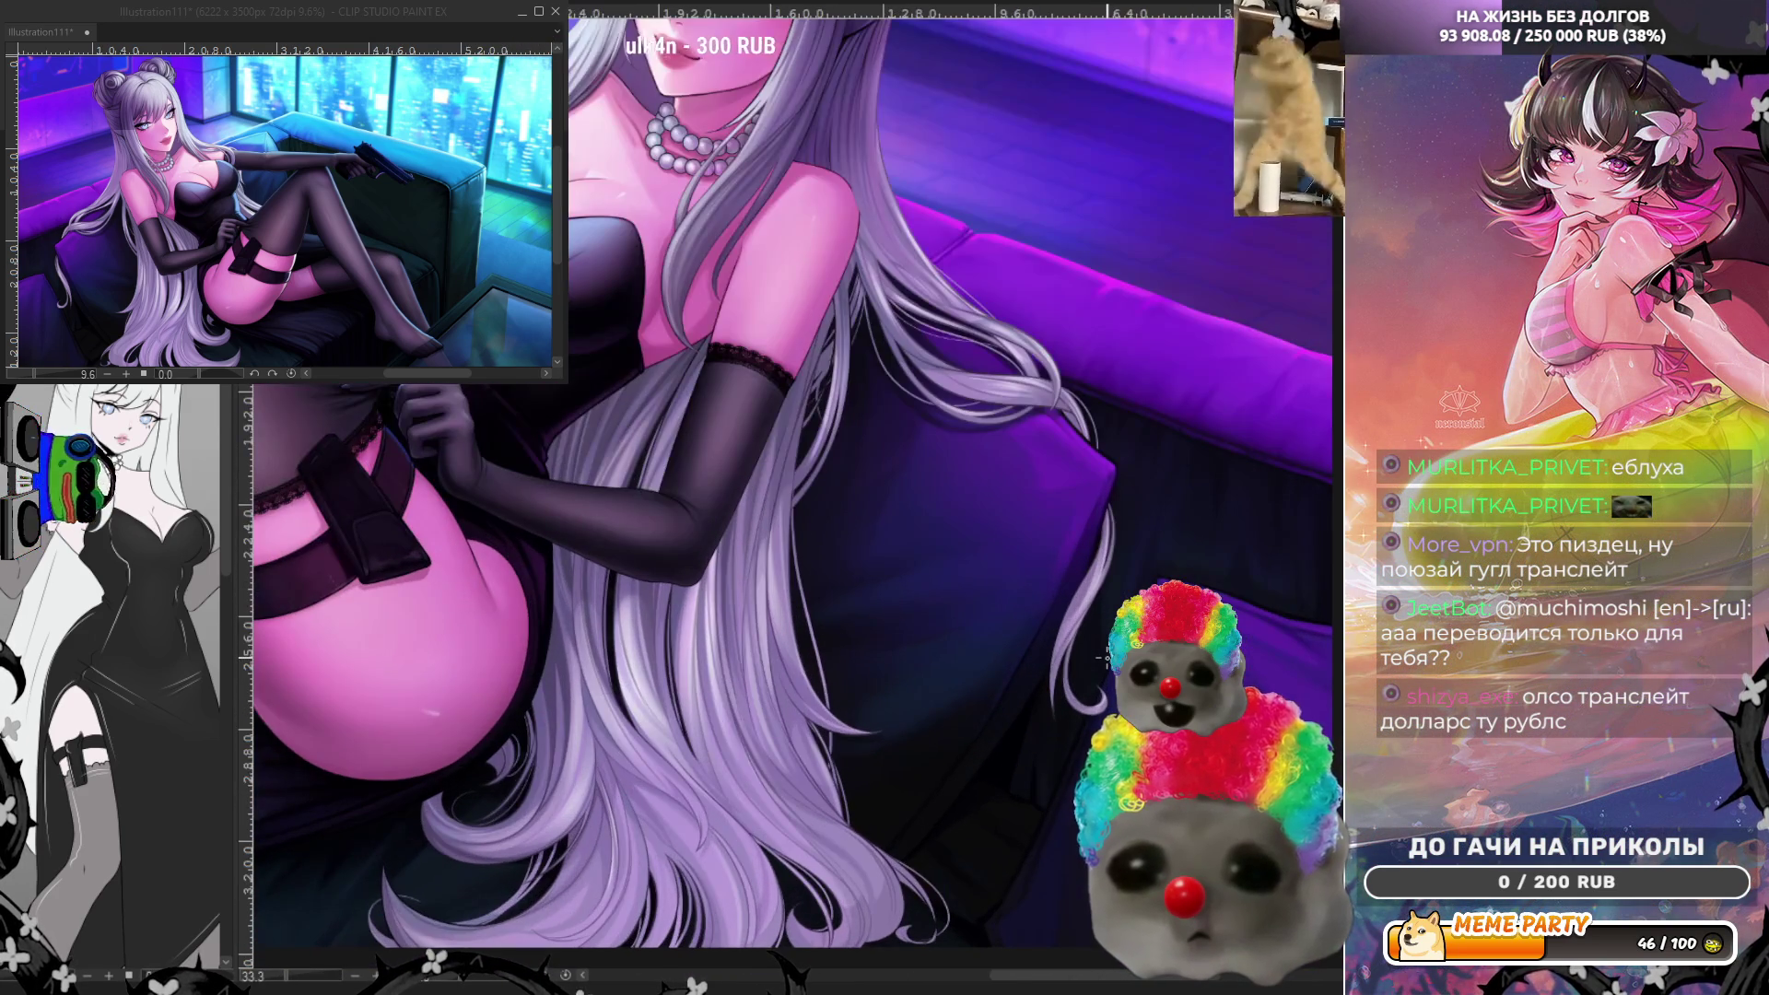
scroll(1107, 657, "up", 2)
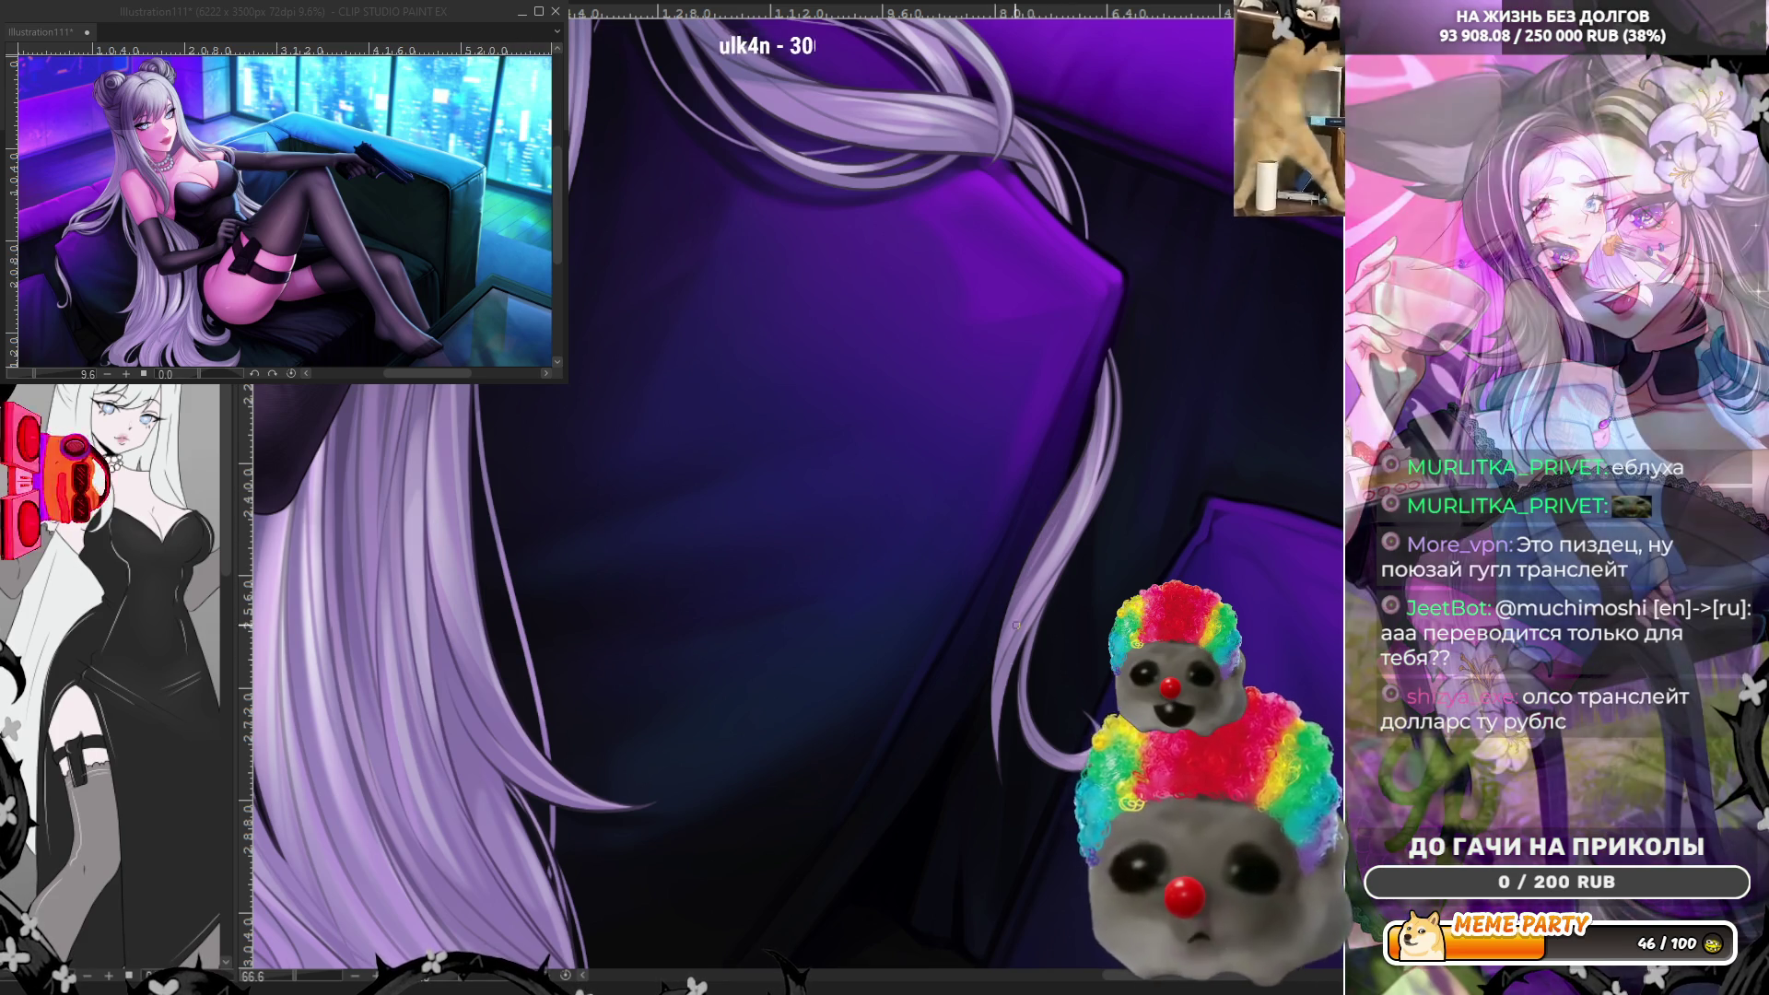
left_click_drag(1062, 569, 993, 755)
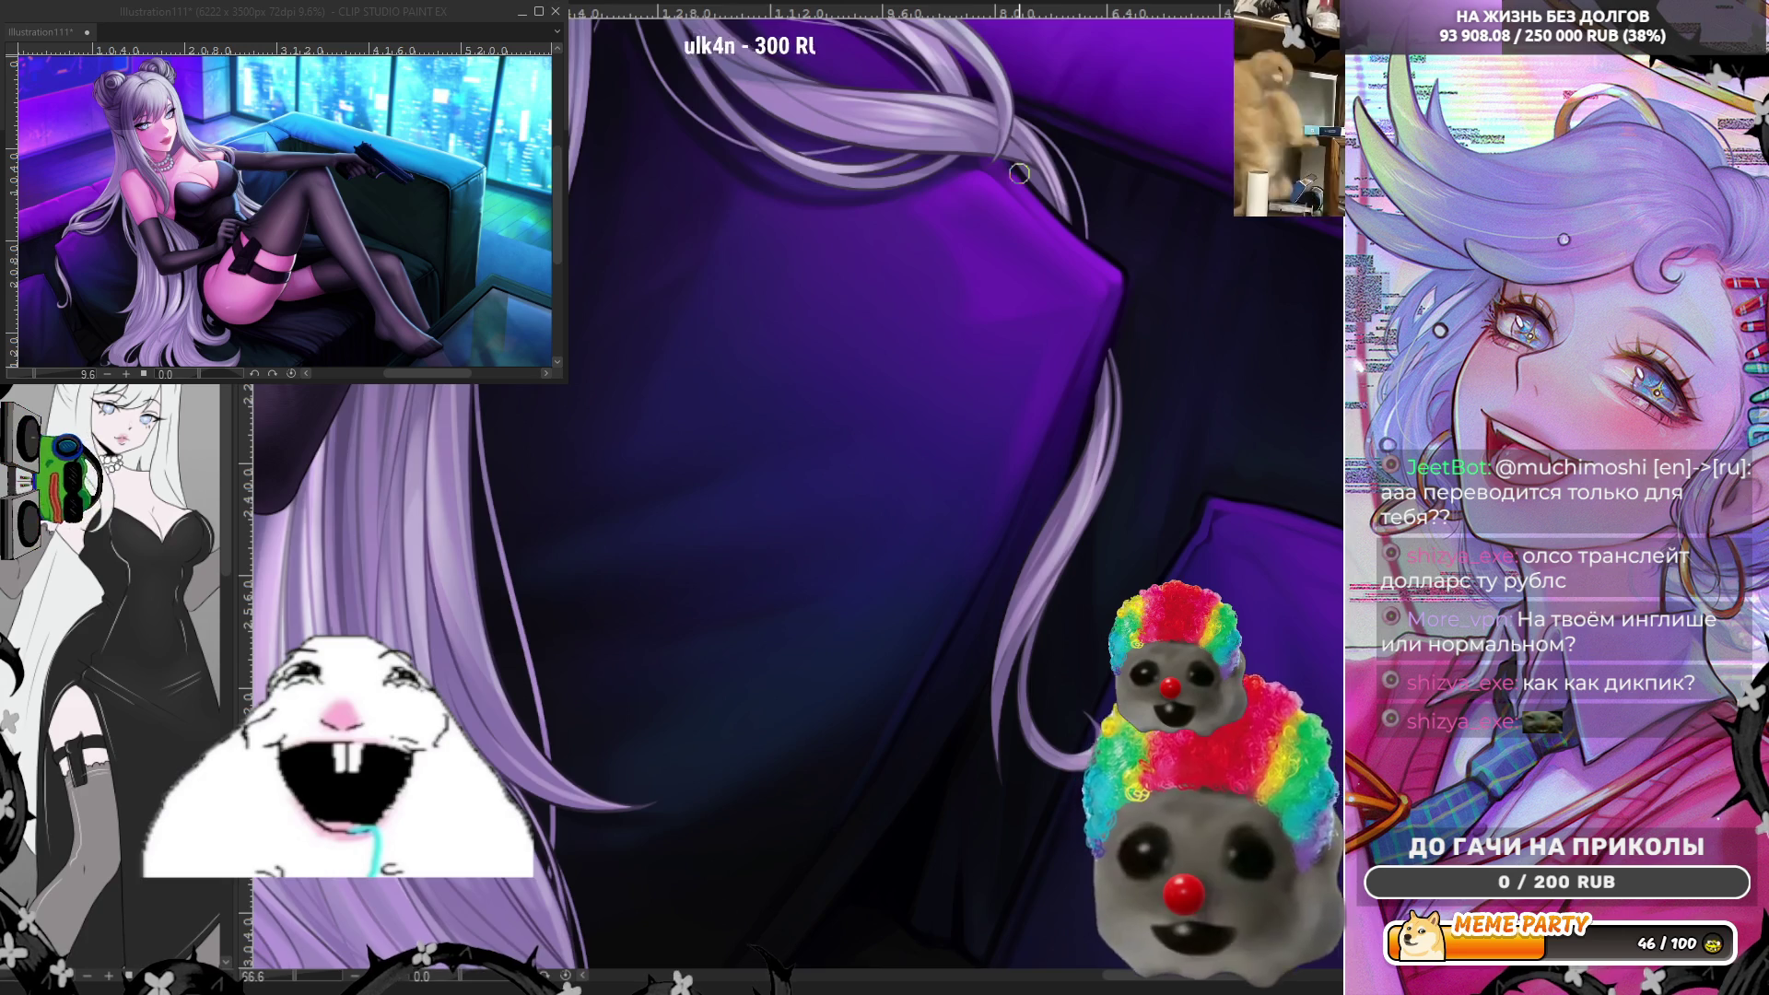
- Zoom in and back out on the silver hair strands flowing over the purple cushion
scroll(1019, 173, "down", 3)
scroll(773, 698, "up", 3)
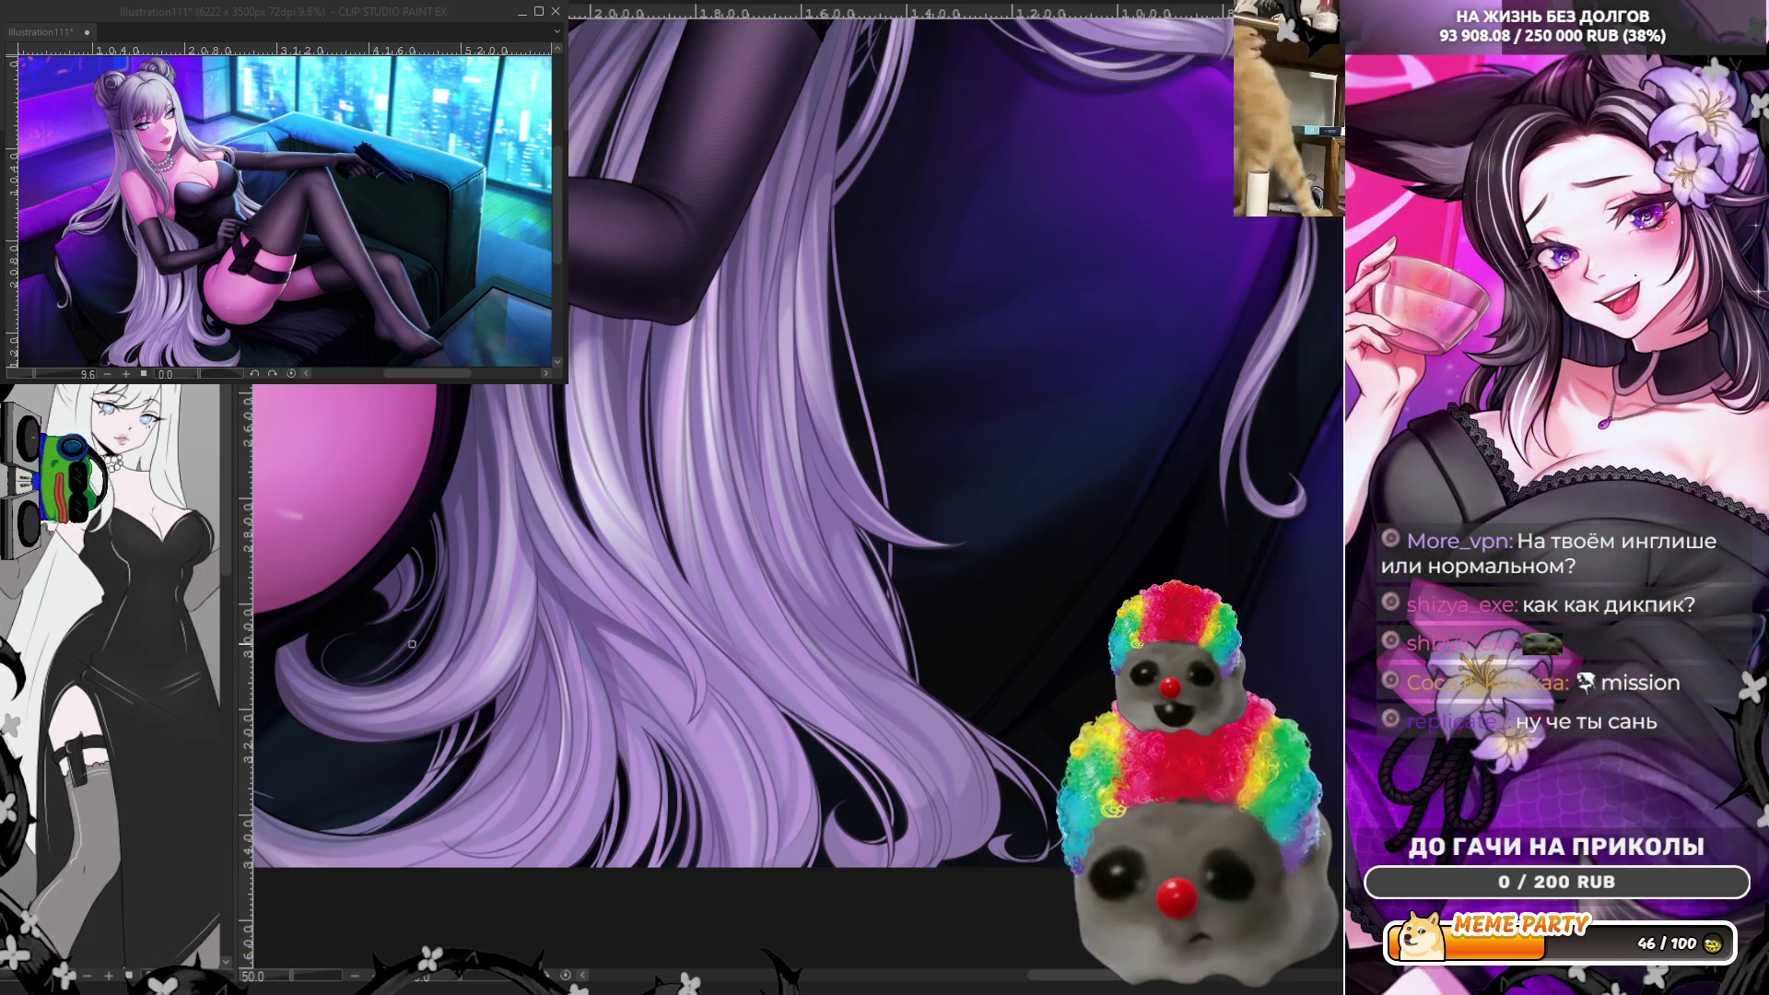
scroll(367, 712, "down", 5)
scroll(789, 485, "up", 3)
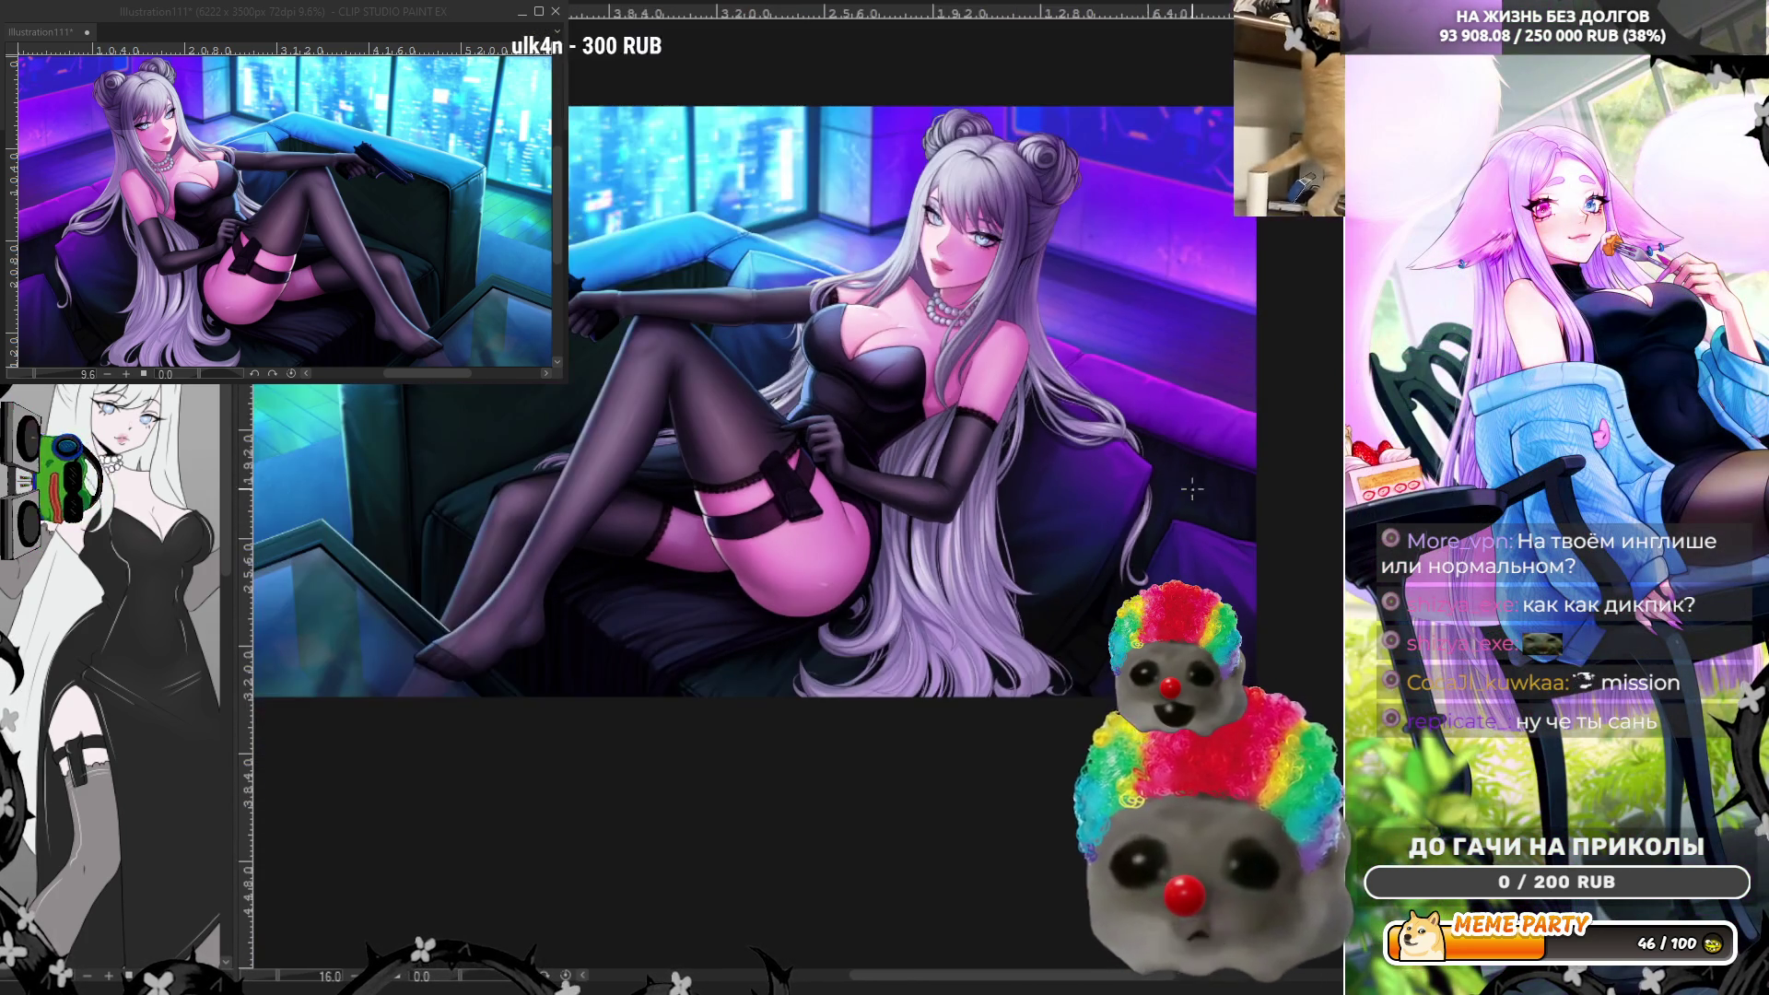
scroll(799, 285, "up", 2)
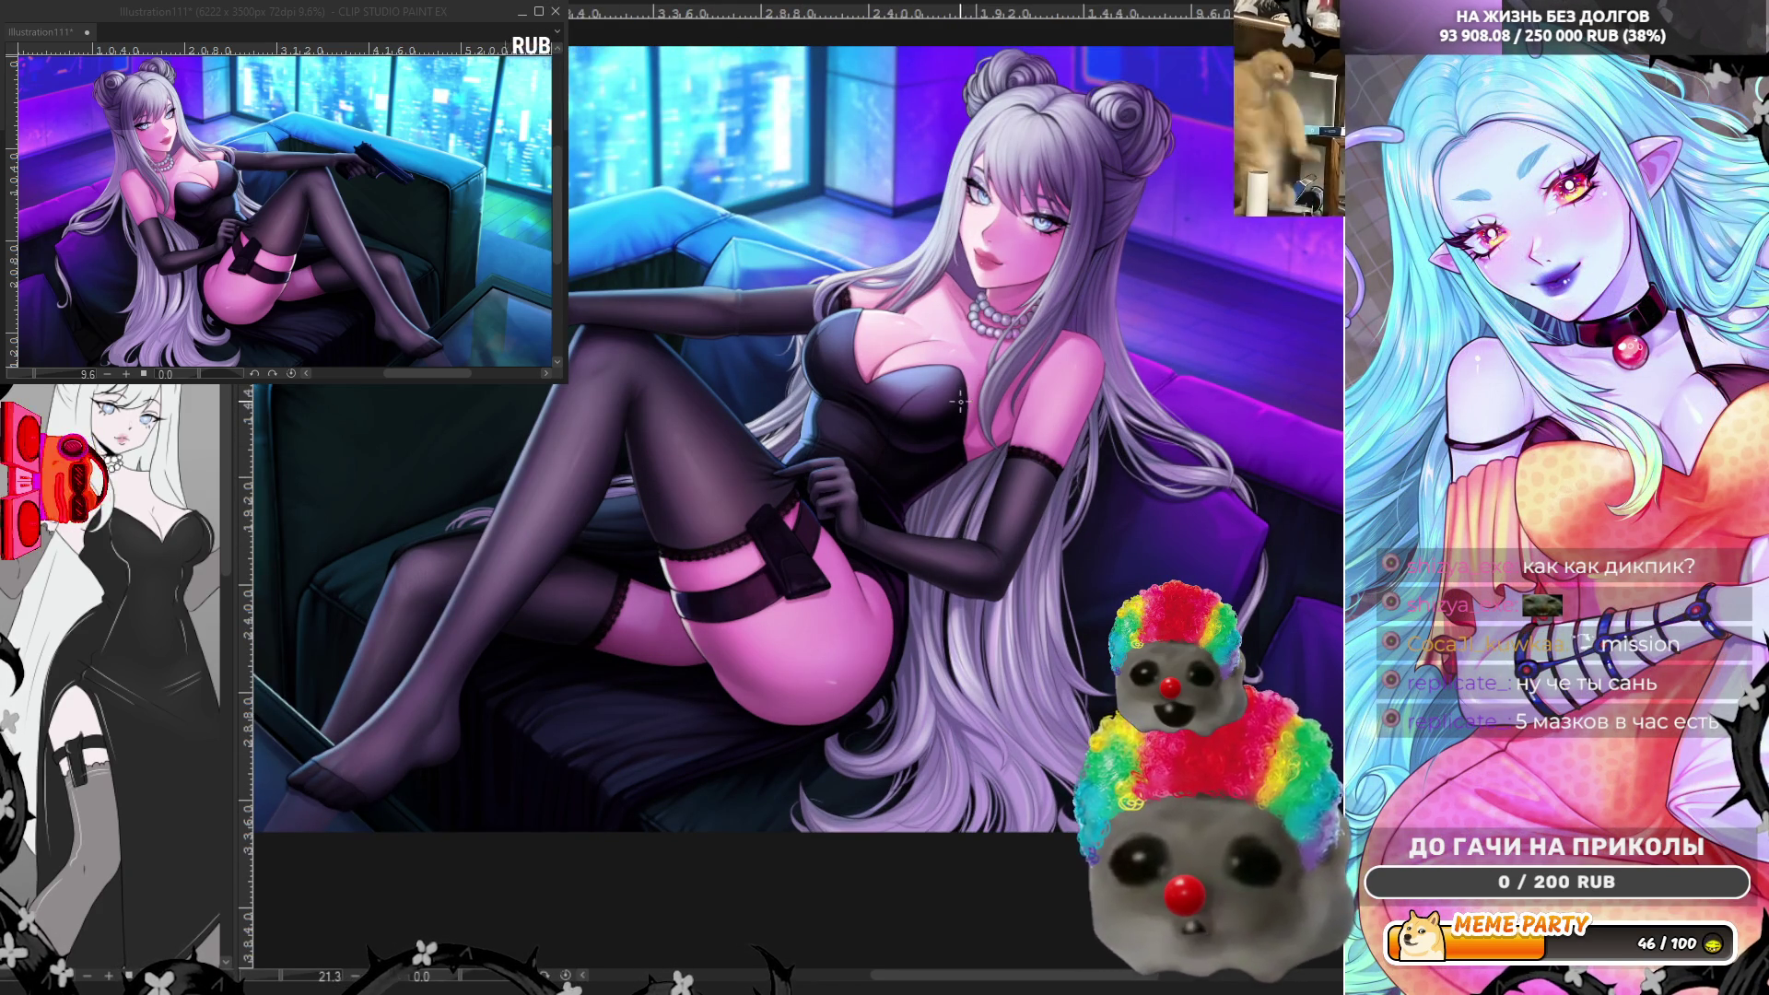
scroll(902, 274, "up", 1)
scroll(898, 276, "up", 1)
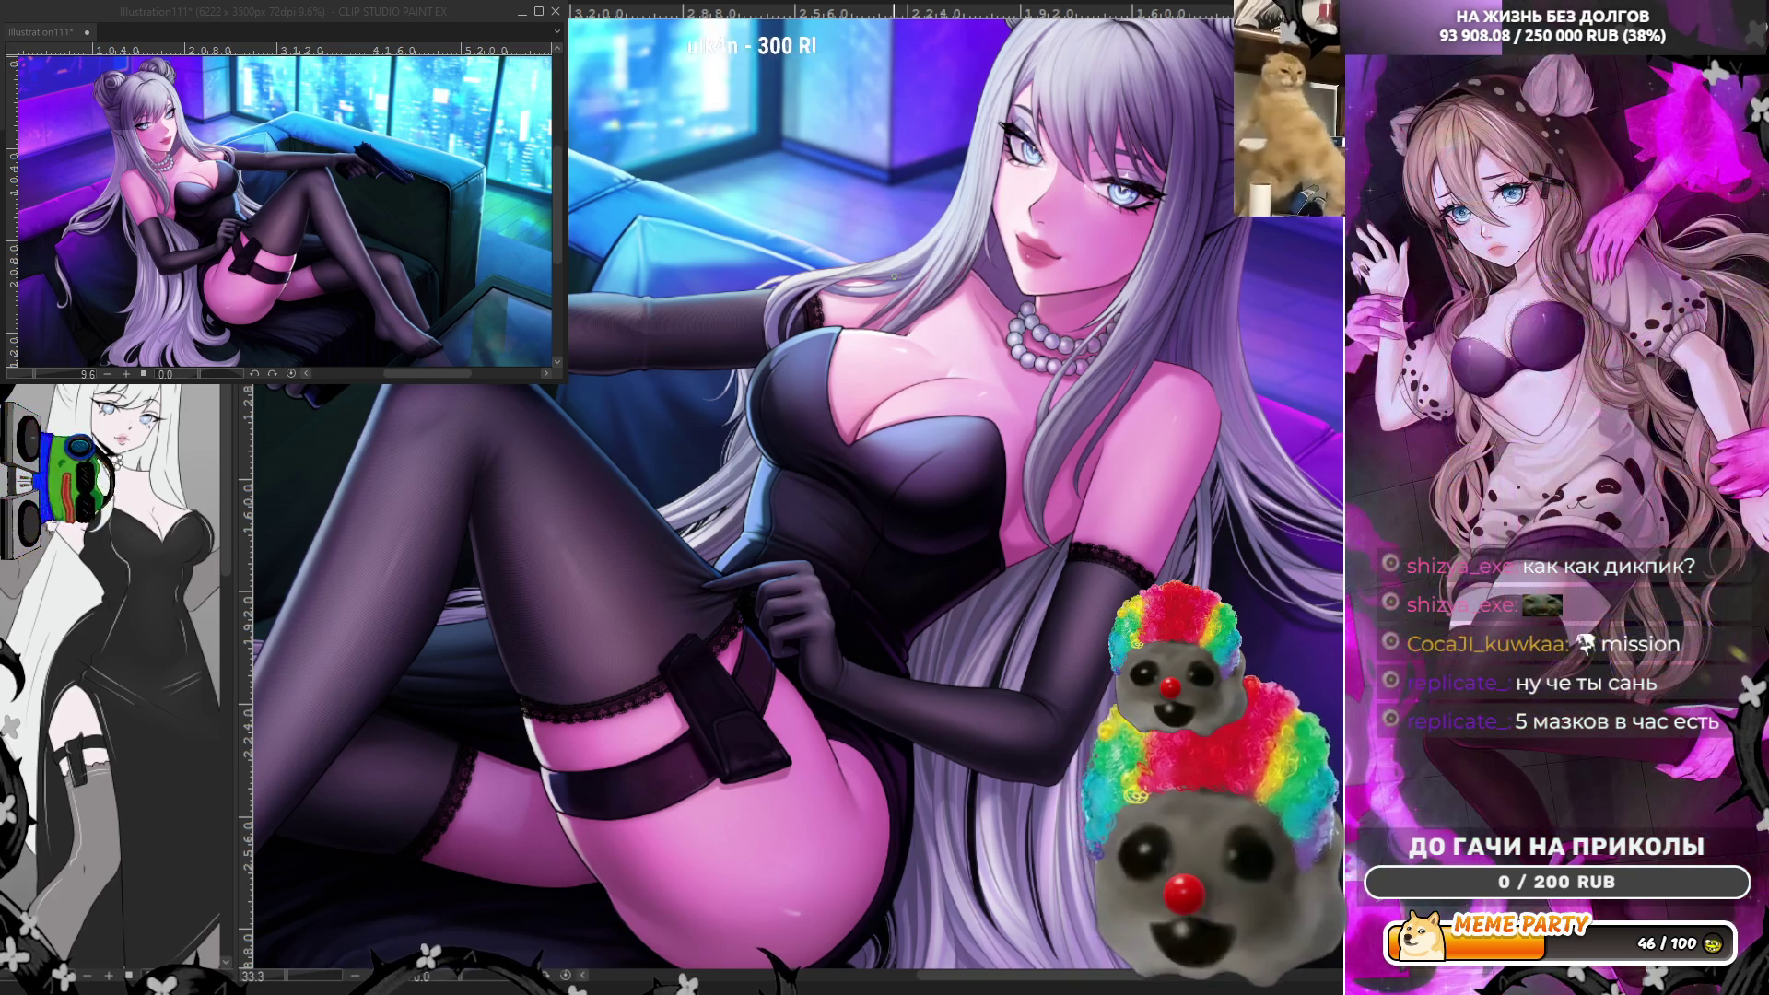
scroll(874, 318, "down", 1)
scroll(870, 468, "down", 1)
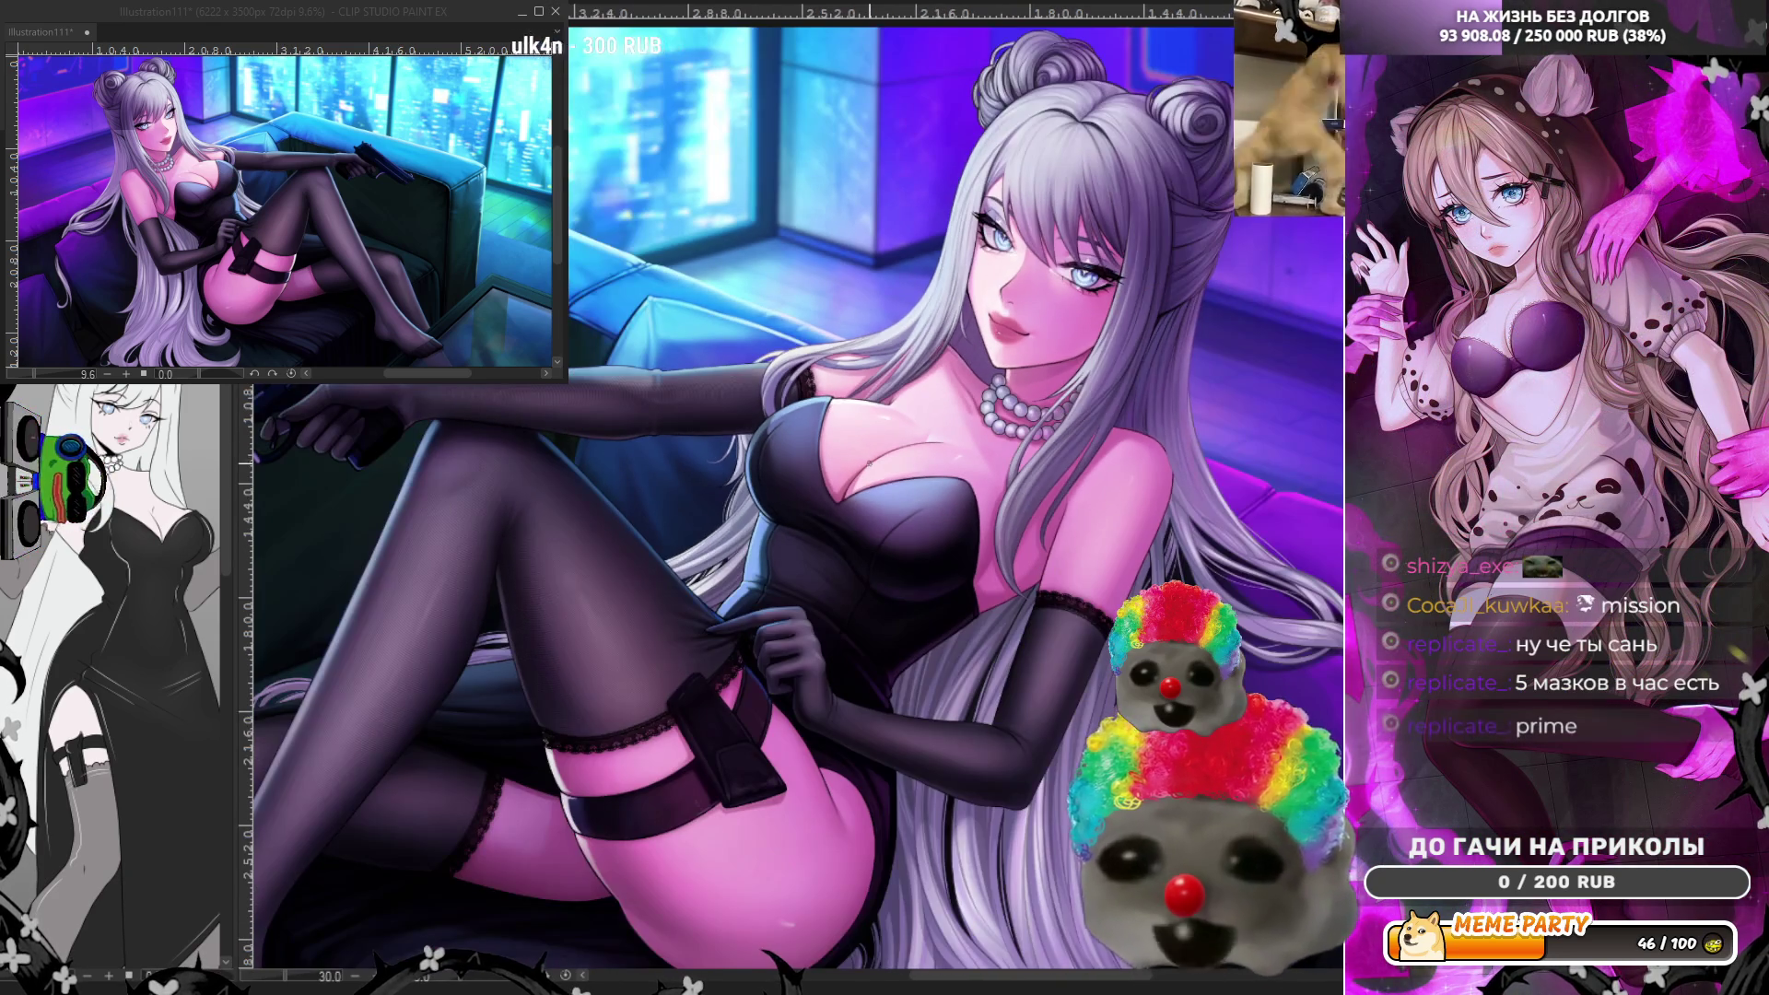
scroll(871, 467, "down", 3)
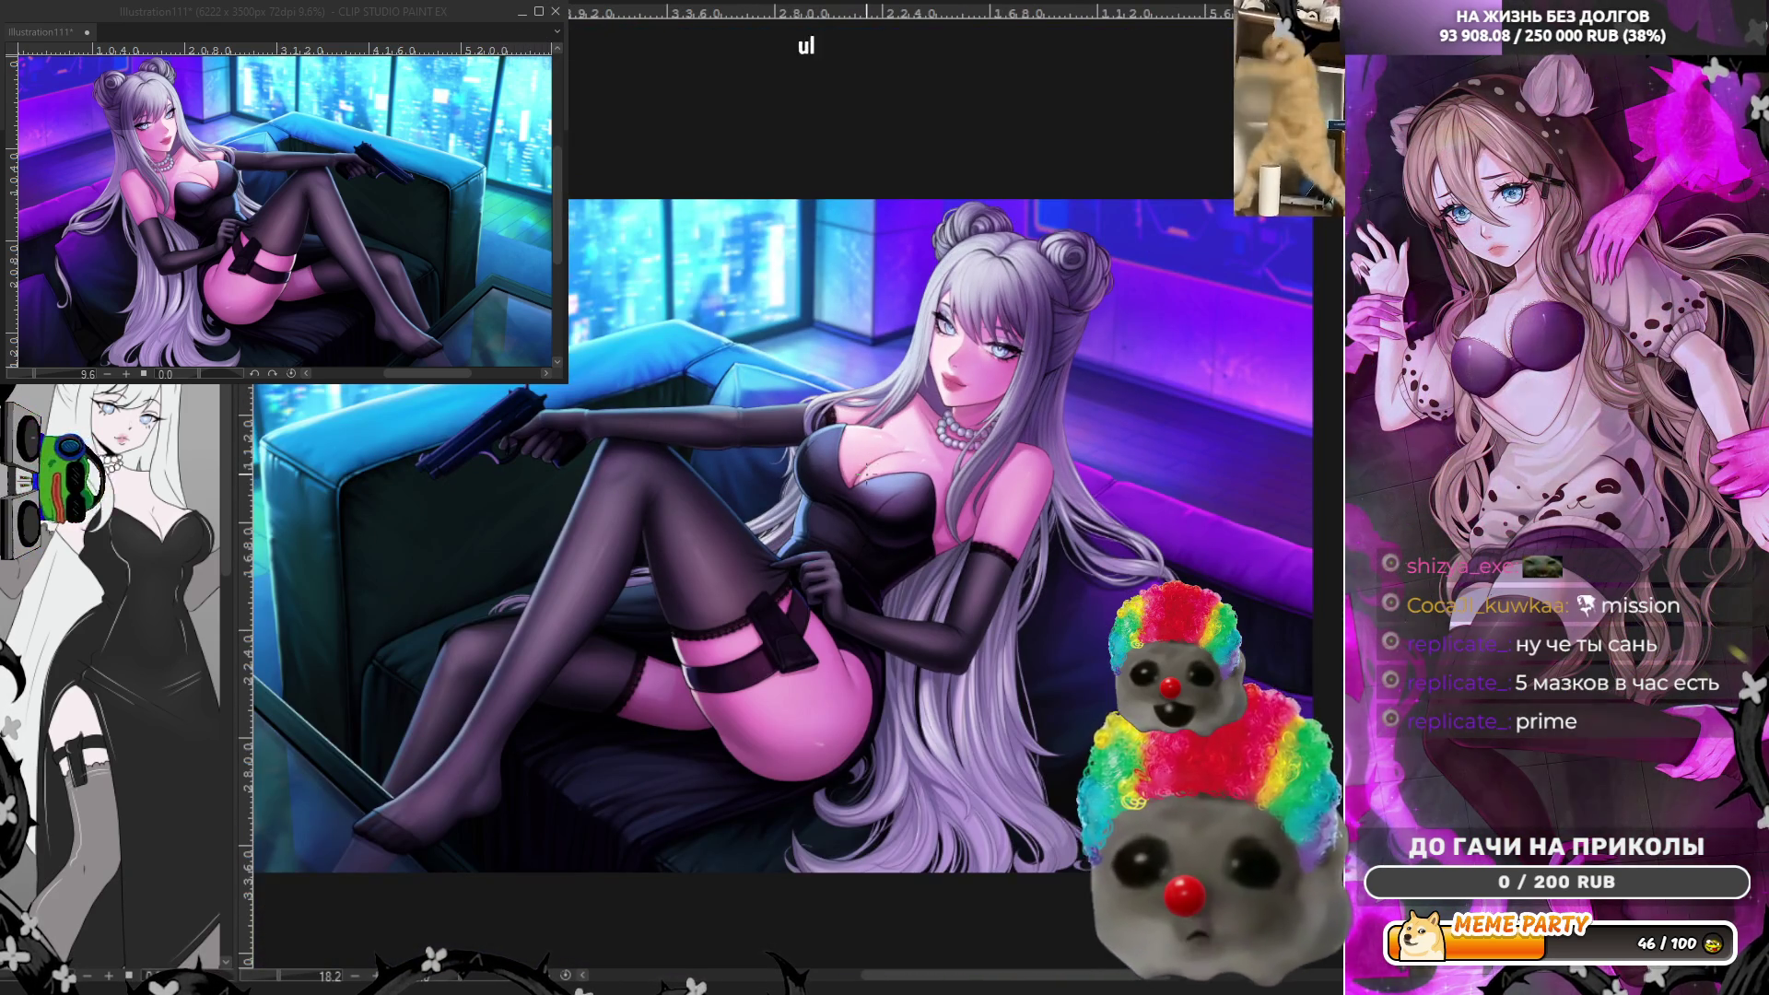
scroll(630, 636, "up", 2)
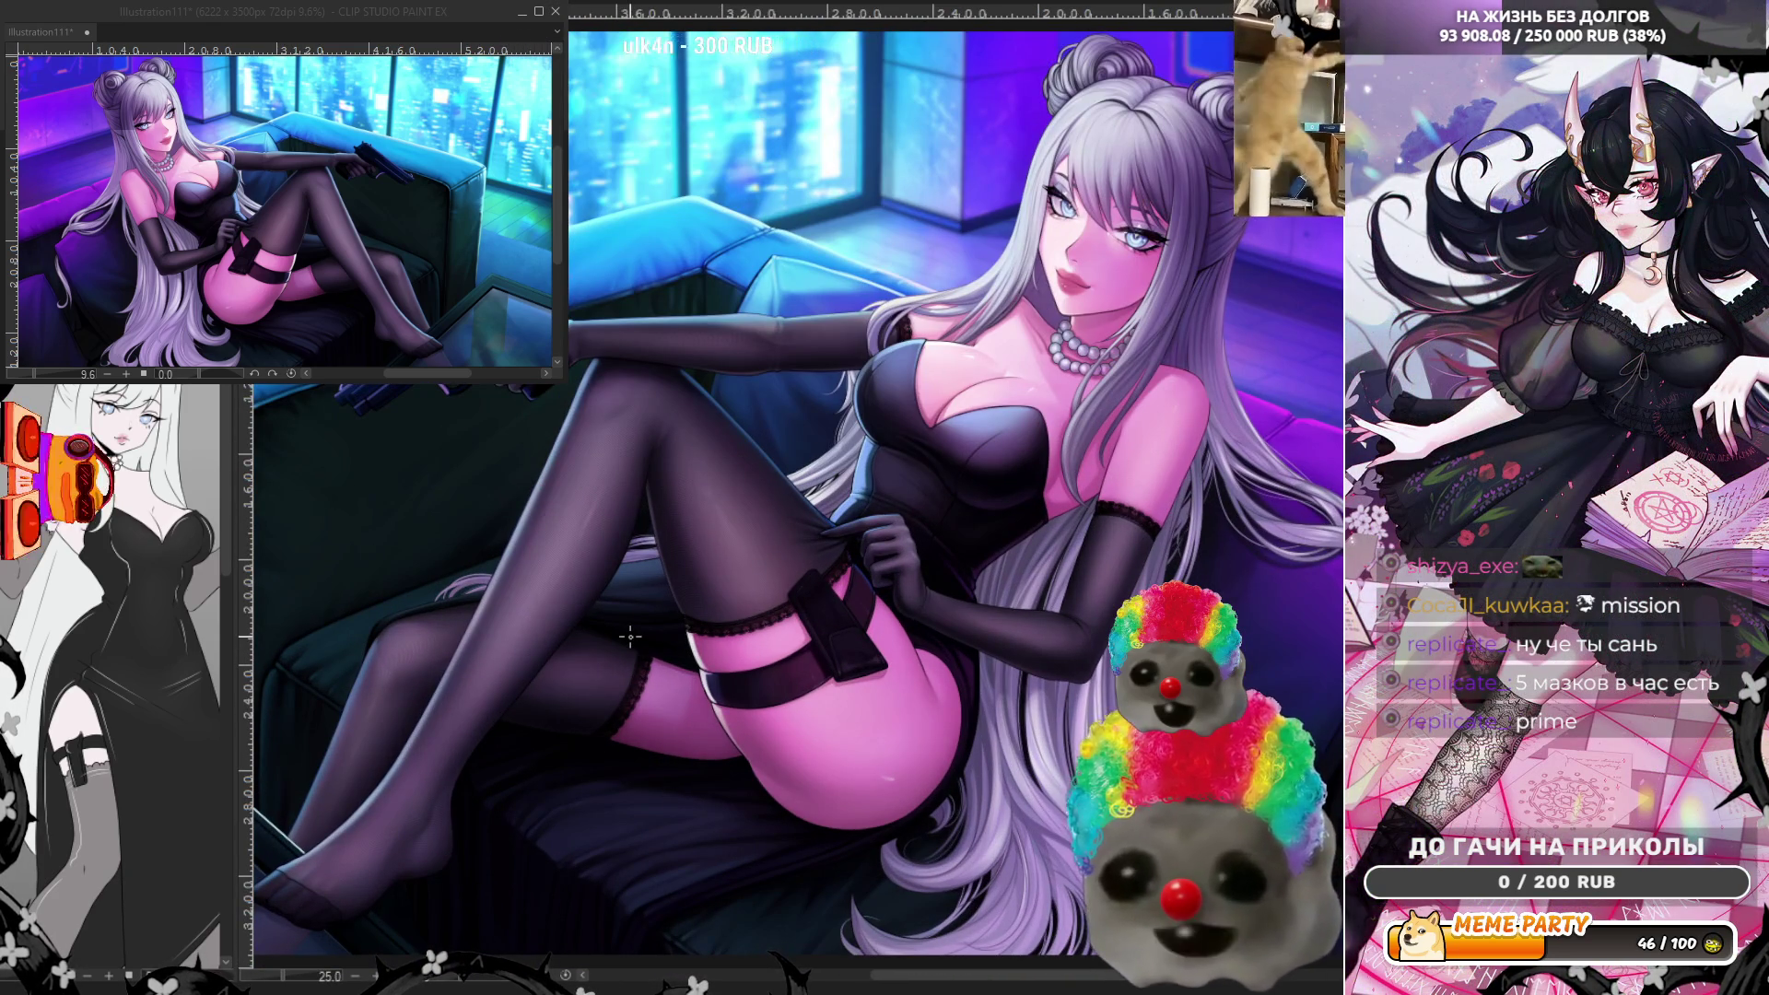
scroll(630, 636, "down", 1)
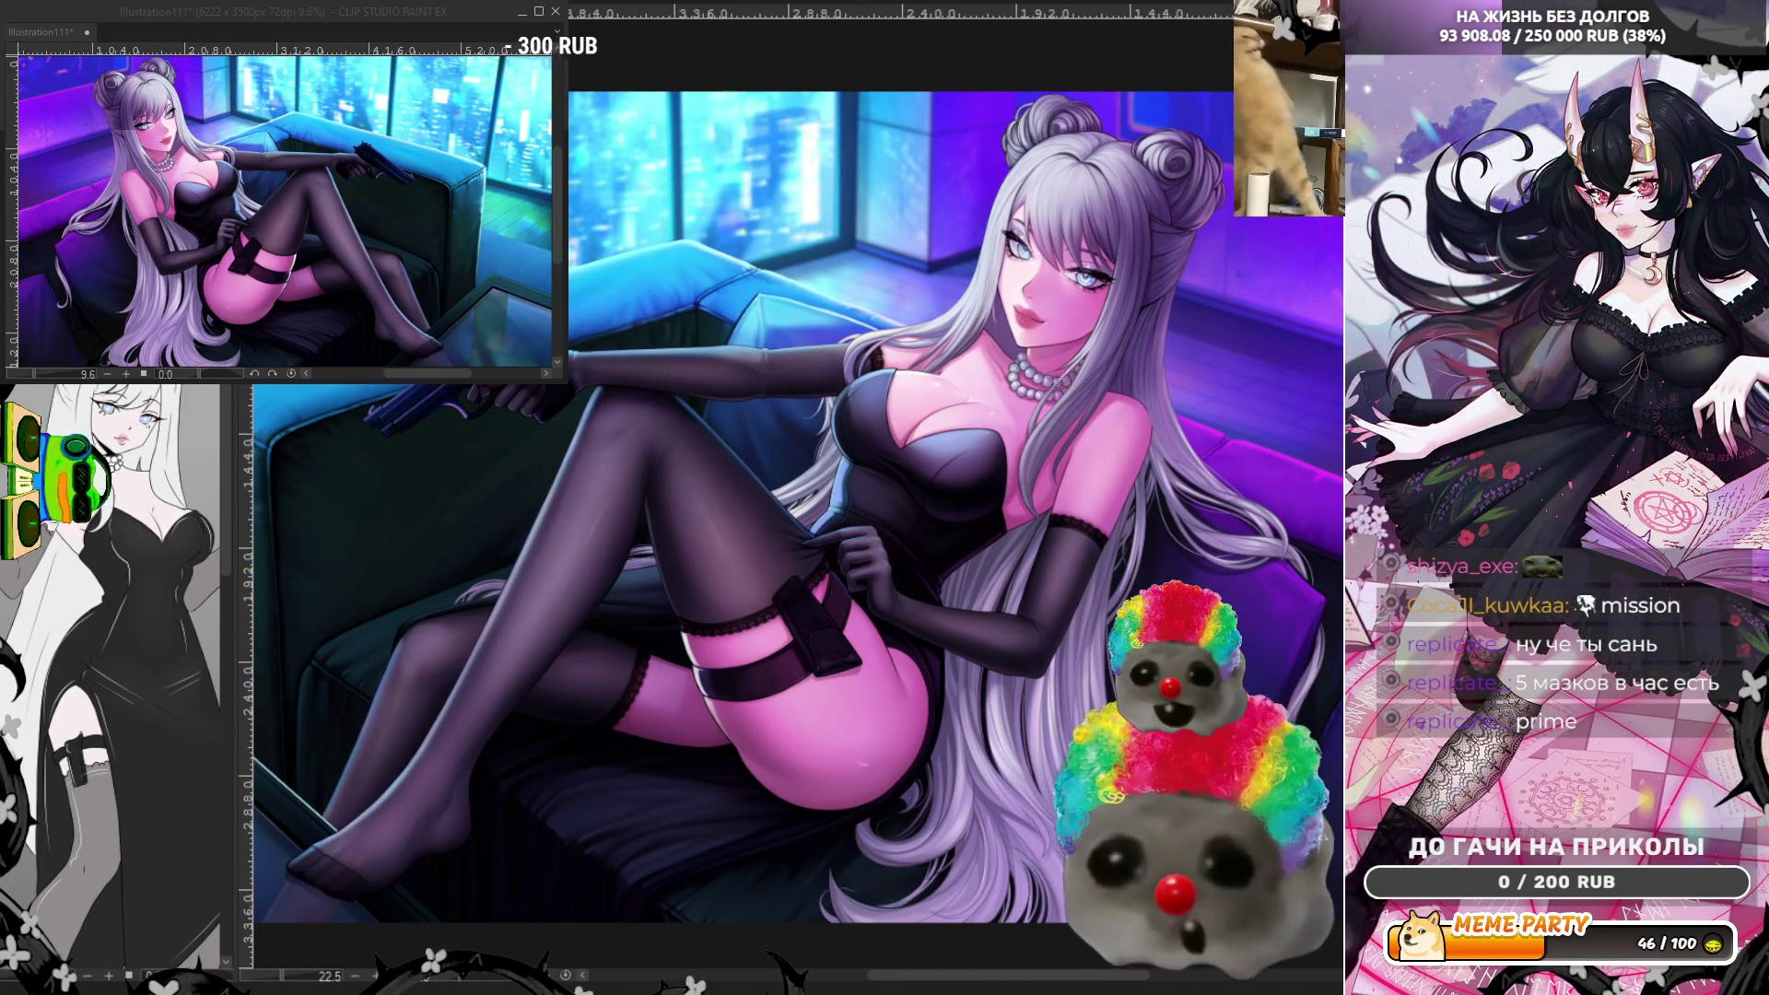
- Save the illustration, then zoom in on the hand and garter and back out
key("ctrl+s")
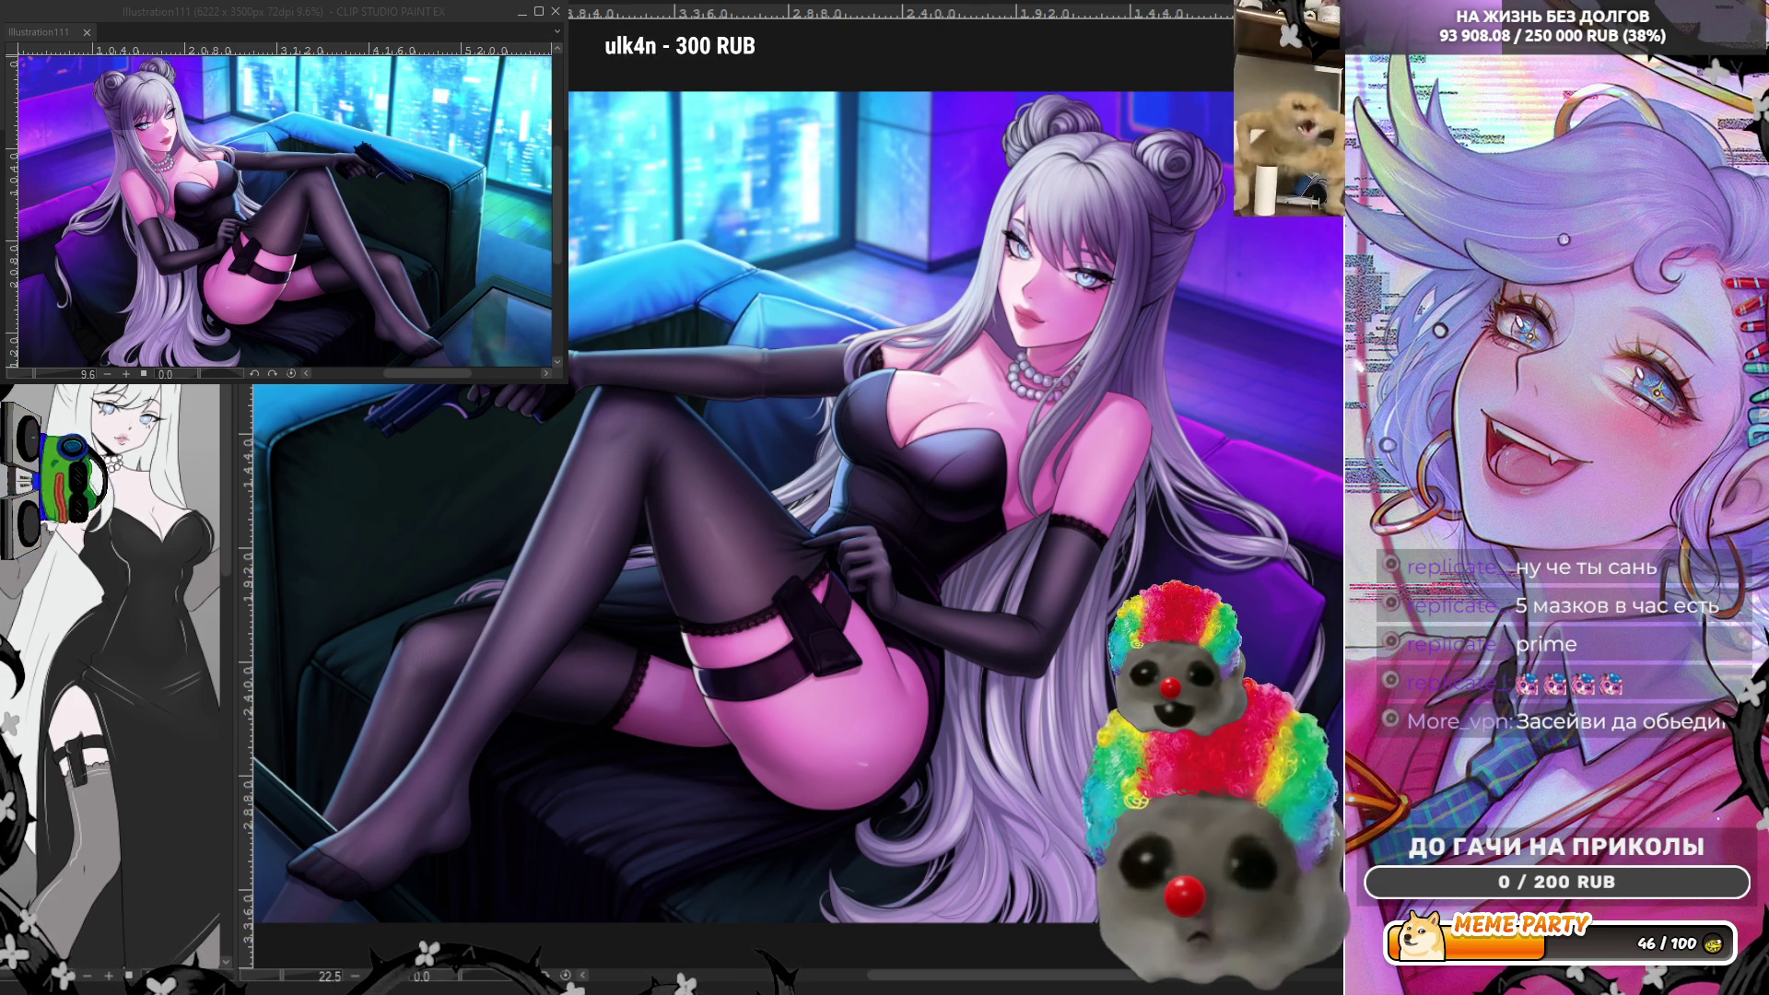
scroll(980, 511, "up", 3)
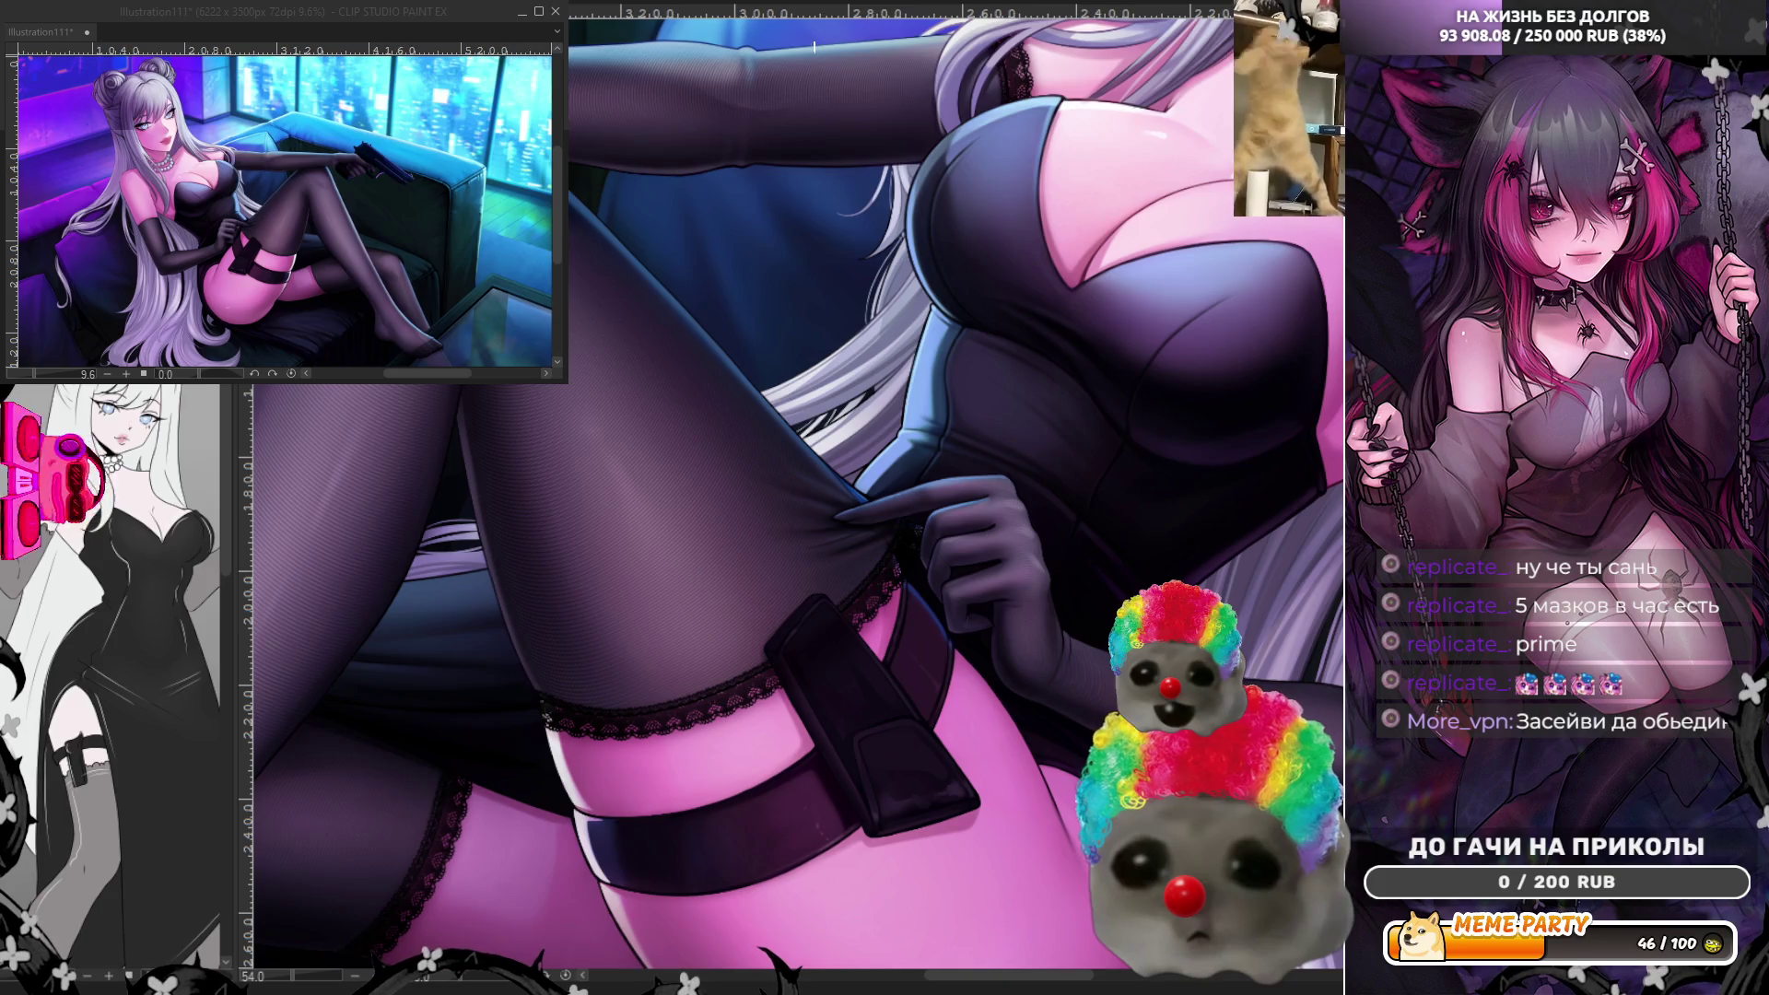
scroll(980, 510, "down", 3)
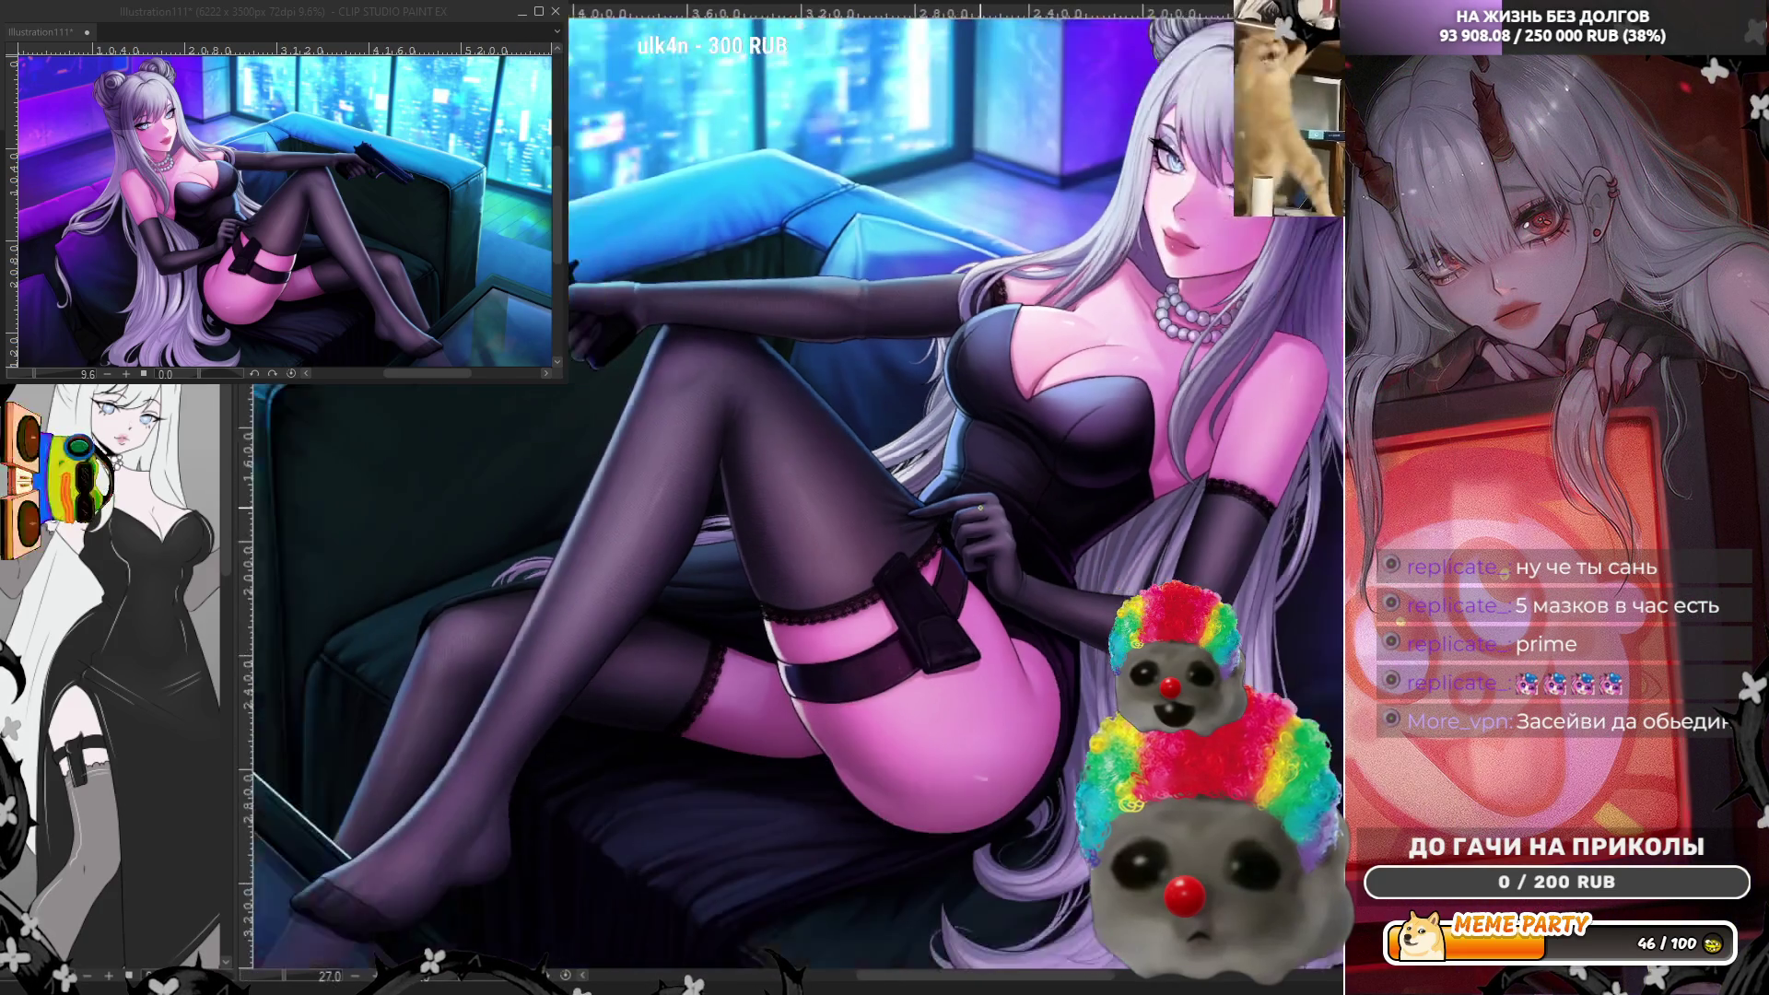